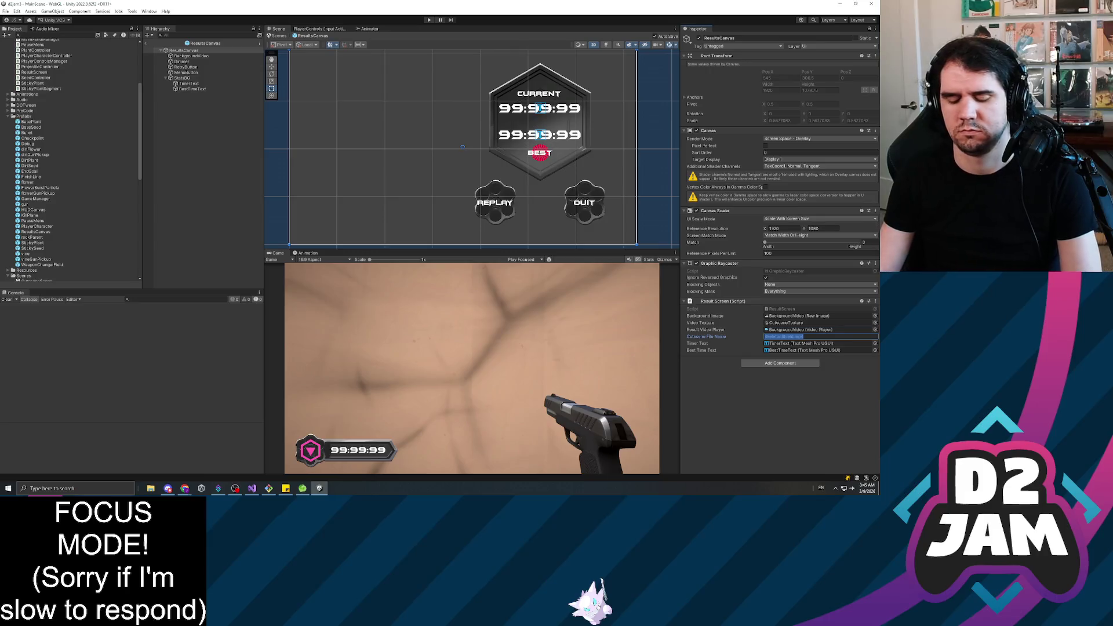
Set the results screen's Cutscene File Name to BeeFootage.mp4, then review the TimerText and BestTimeText objects.
{"action": "type", "text": "BeeFootage.mp4"}
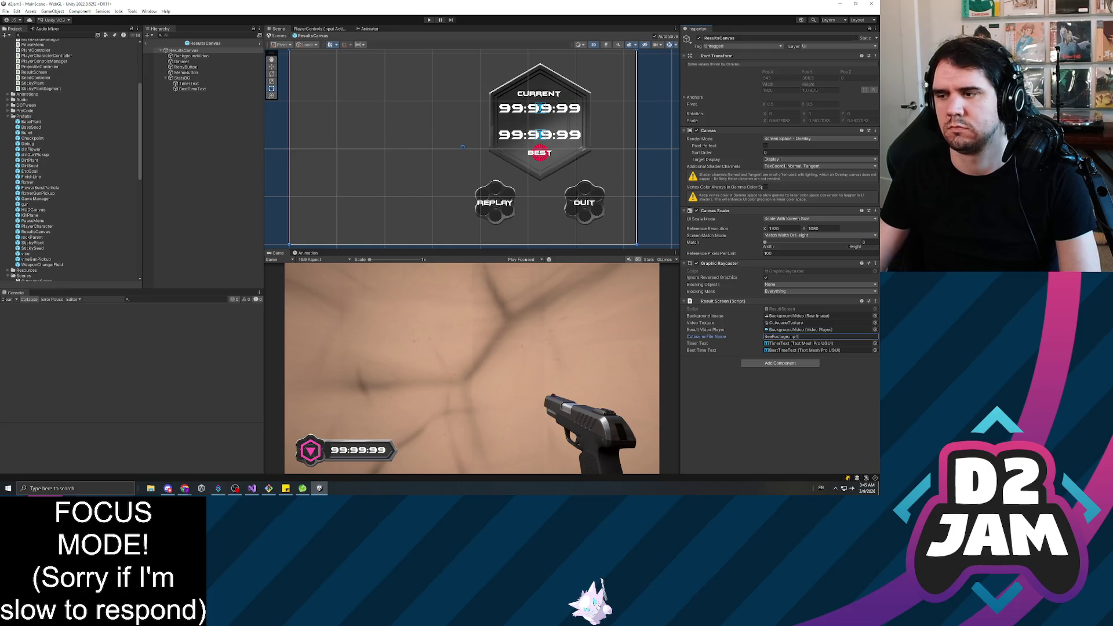
{"action": "key", "text": "Return"}
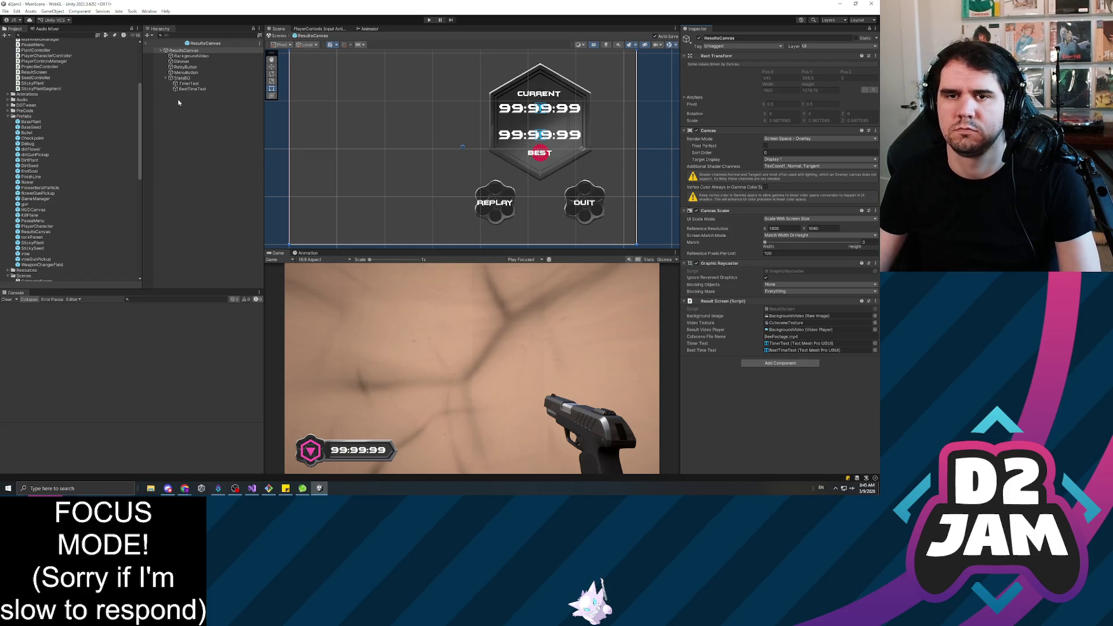
{"action": "left_click", "coordinate": [195, 84]}
{"action": "left_click", "coordinate": [200, 89]}
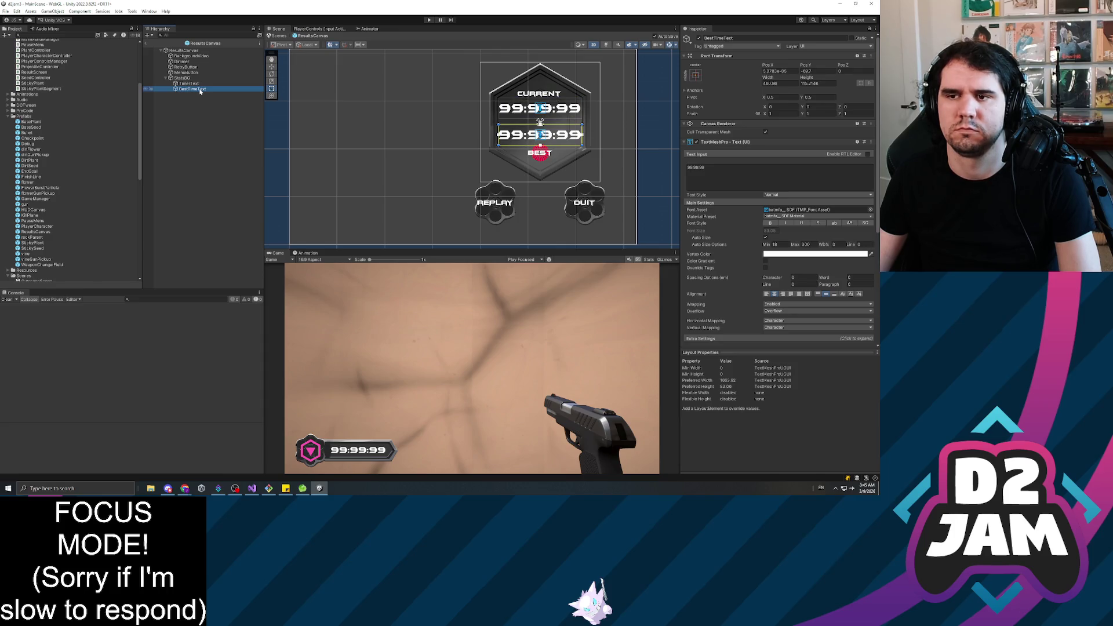
{"action": "scroll", "coordinate": [739, 272], "scroll_direction": "down", "scroll_amount": 8}
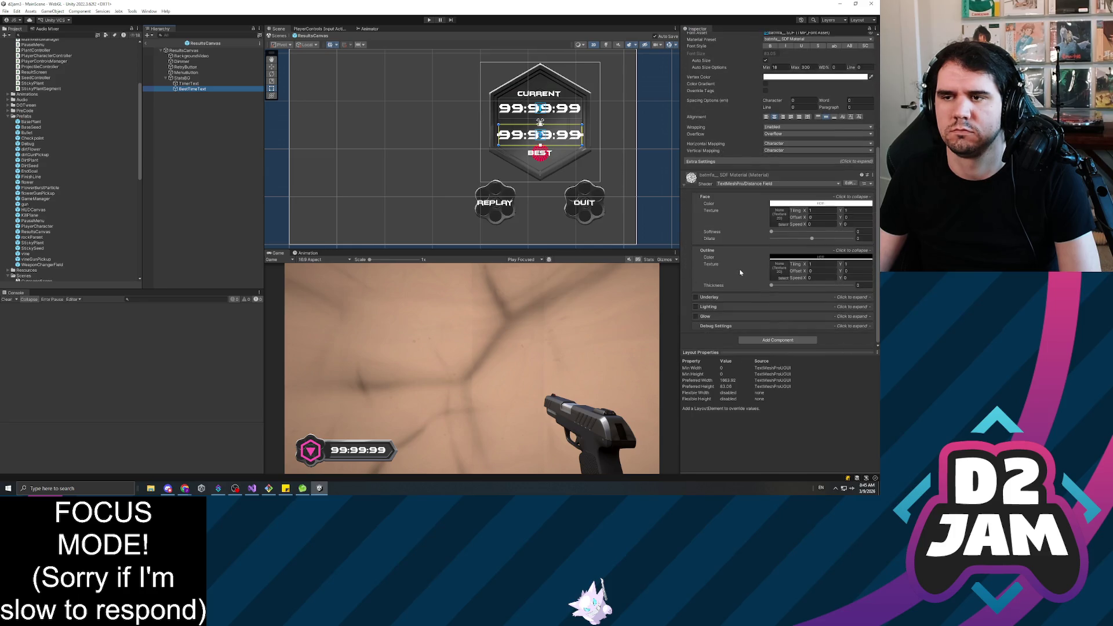
{"action": "scroll", "coordinate": [740, 269], "scroll_direction": "up", "scroll_amount": 4}
Check that the results screen's QUIT button calls MenuButtonPressed, then open the PauseMenu prefab.
{"action": "left_click", "coordinate": [194, 74]}
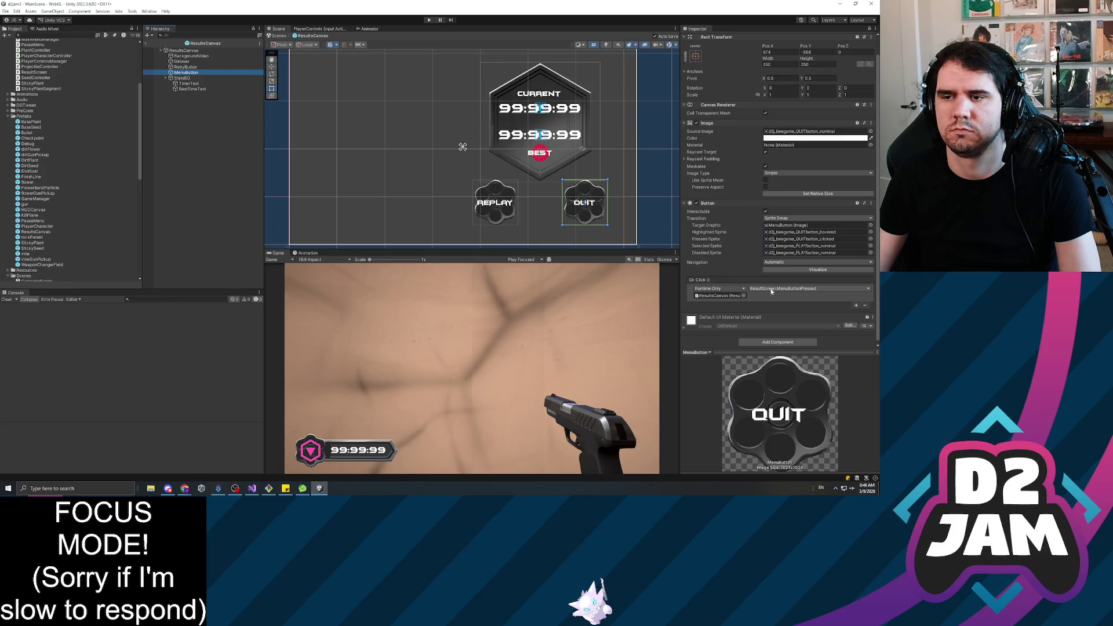
{"action": "scroll", "coordinate": [53, 220], "scroll_direction": "down", "scroll_amount": 3}
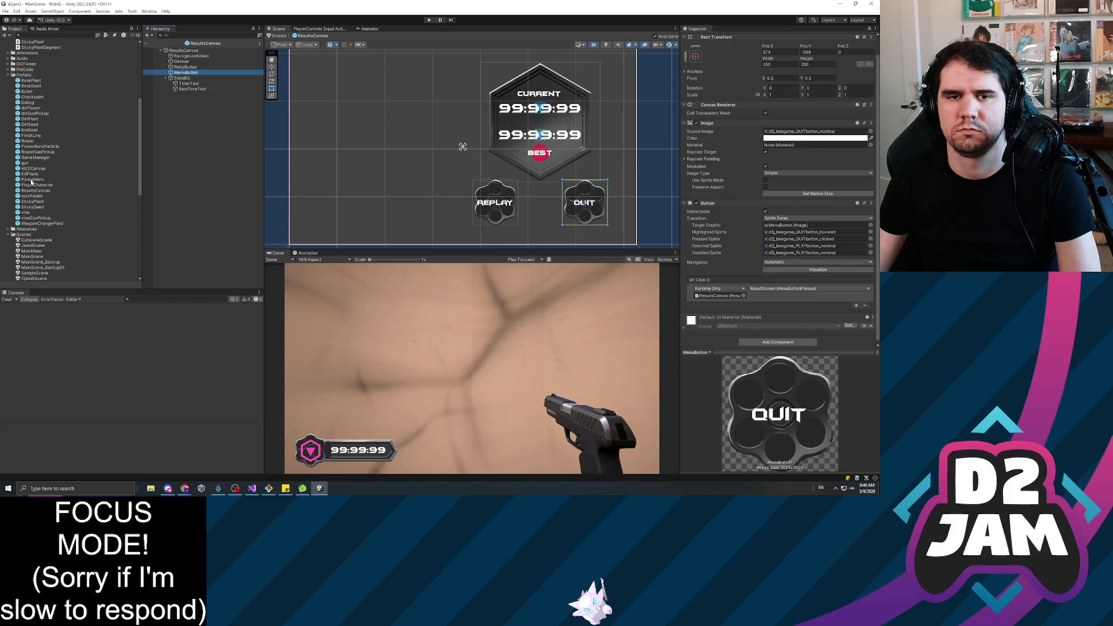
{"action": "double_click", "coordinate": [31, 180]}
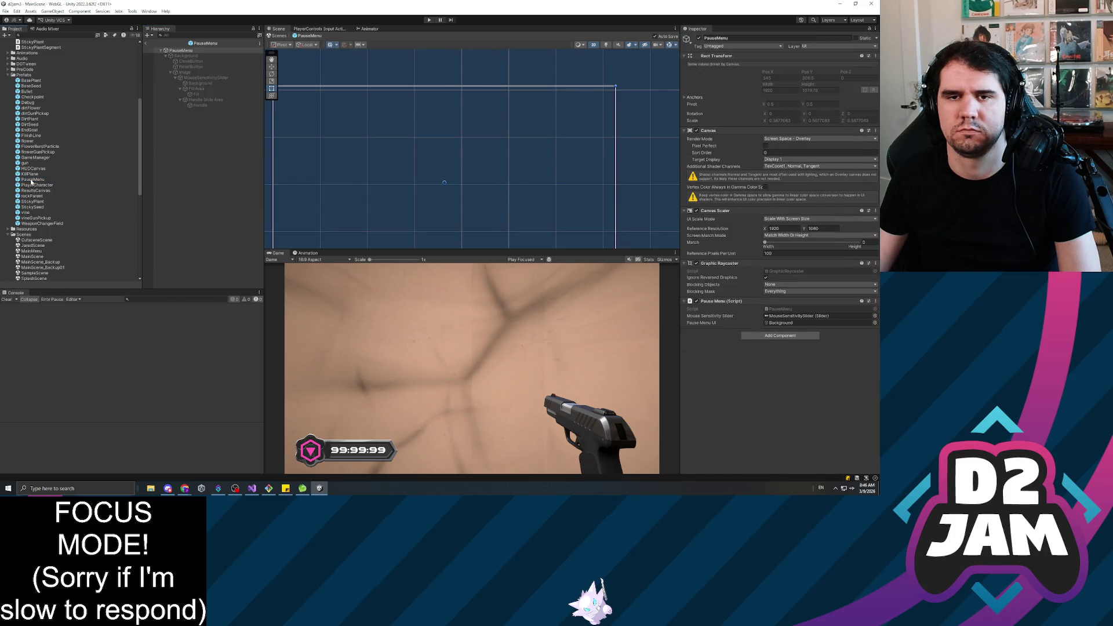
Inspect the pause menu's Background, Image and ResetButton objects, and the CloseButton's On Click.
{"action": "left_click", "coordinate": [206, 84]}
{"action": "left_click", "coordinate": [198, 73]}
{"action": "left_click", "coordinate": [196, 67]}
{"action": "left_click", "coordinate": [199, 61]}
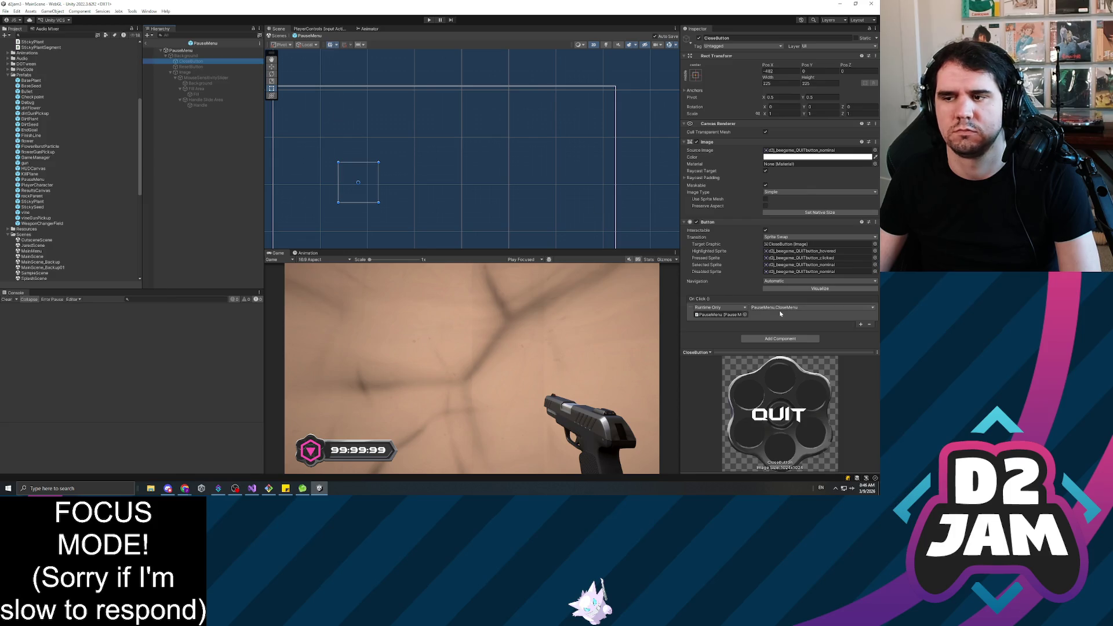
Open the PauseMenu root's script in Visual Studio.
{"action": "double_click", "coordinate": [725, 315]}
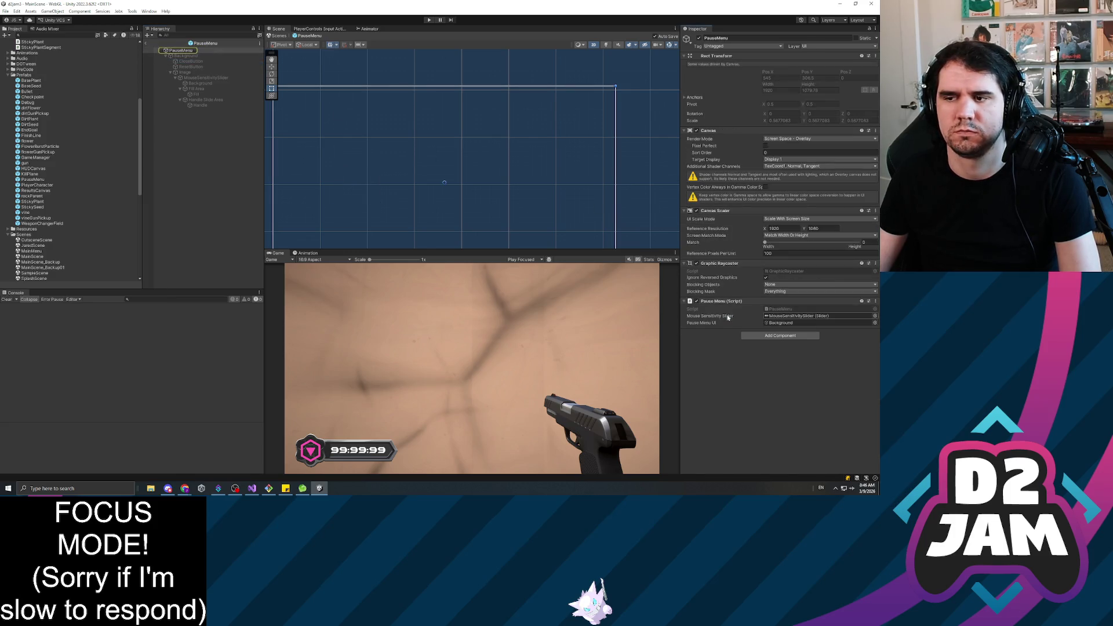
{"action": "double_click", "coordinate": [782, 311]}
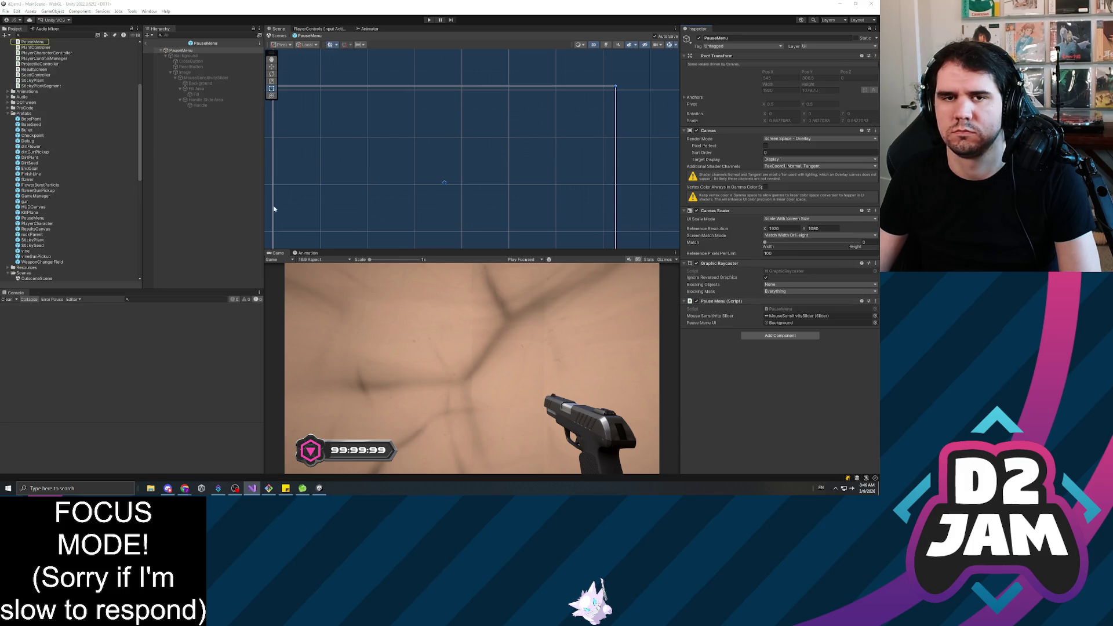
{"action": "left_click", "coordinate": [34, 42]}
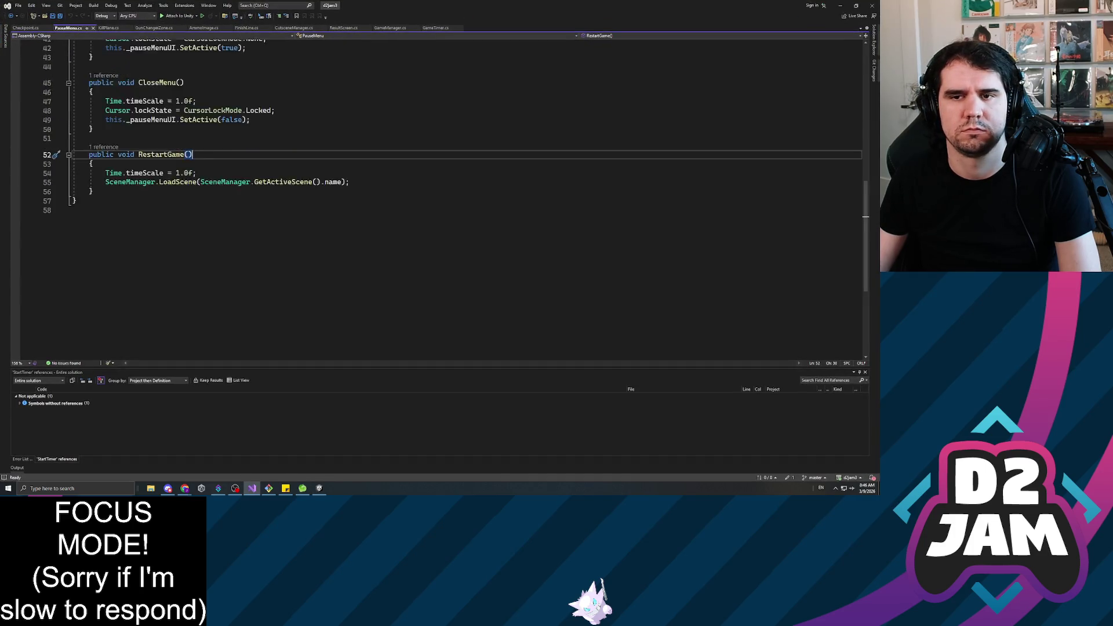
Replace CloseMenu's SetActive(false) line with the SceneManager.LoadScene line from RestartGame.
{"action": "scroll", "coordinate": [435, 197], "scroll_direction": "up", "scroll_amount": 2}
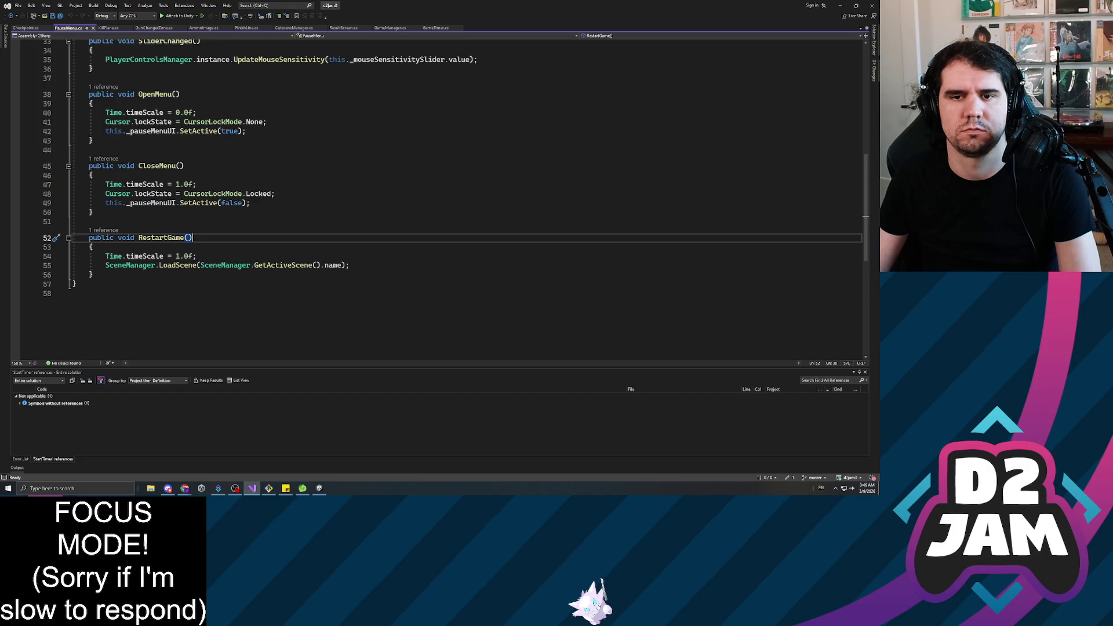
{"action": "left_click", "coordinate": [251, 203]}
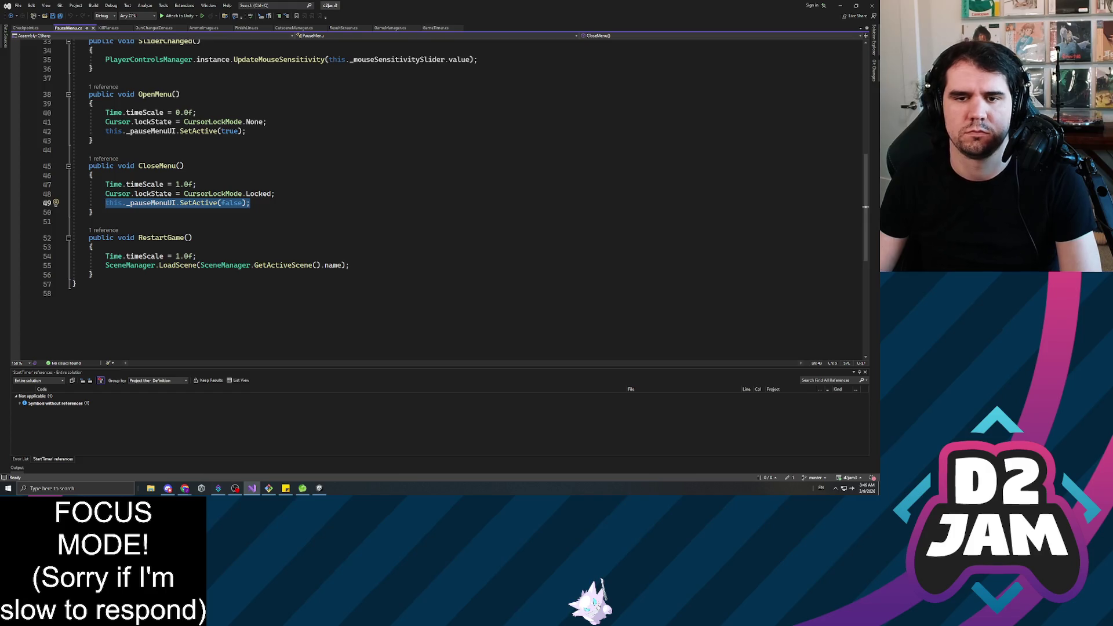
{"action": "key", "text": "Down"}
{"action": "key", "text": "Down"}
{"action": "key", "text": "Down"}
{"action": "key", "text": "Down"}
{"action": "key", "text": "Down"}
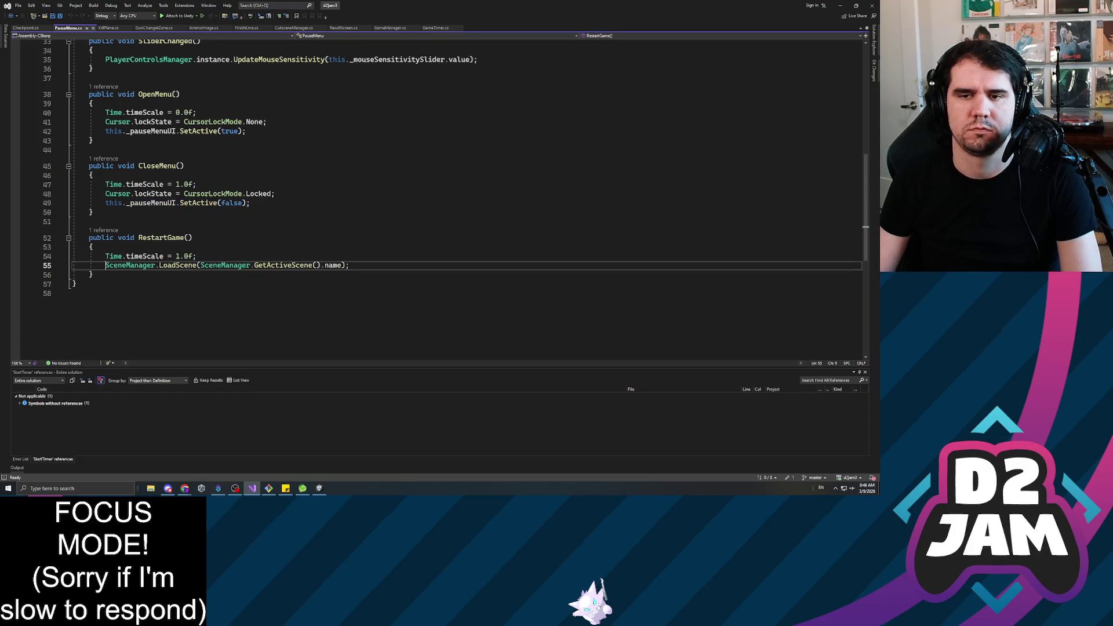
{"action": "key", "text": "Home"}
{"action": "key", "text": "shift+End"}
{"action": "key", "text": "ctrl+c"}
{"action": "key", "text": "Up"}
{"action": "key", "text": "Up"}
{"action": "key", "text": "Up"}
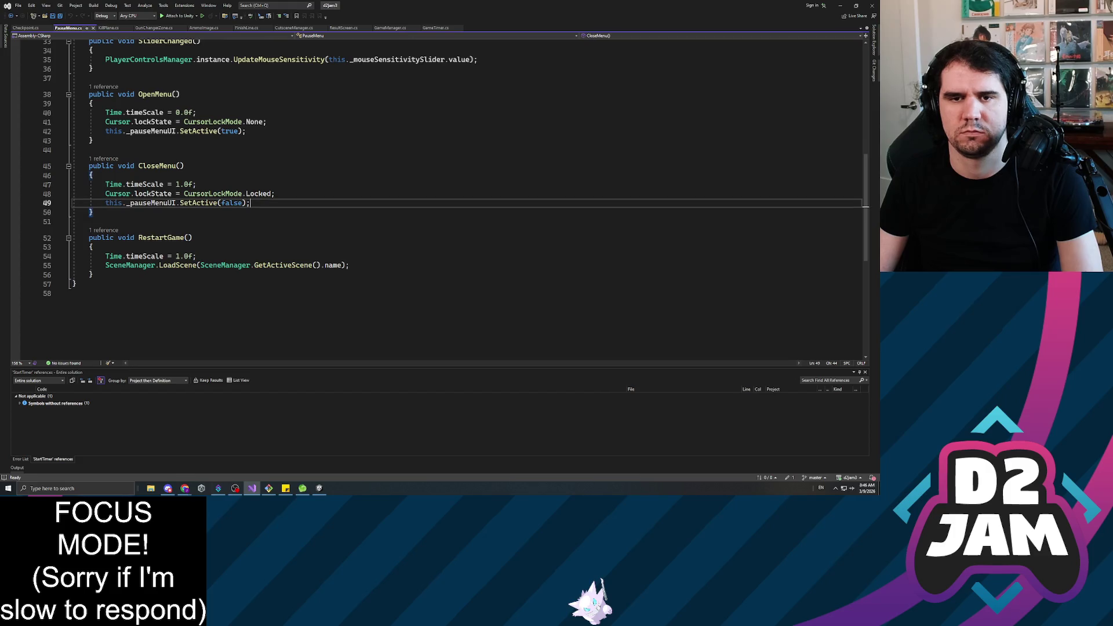
{"action": "key", "text": "shift+Home"}
{"action": "key", "text": "ctrl+v"}
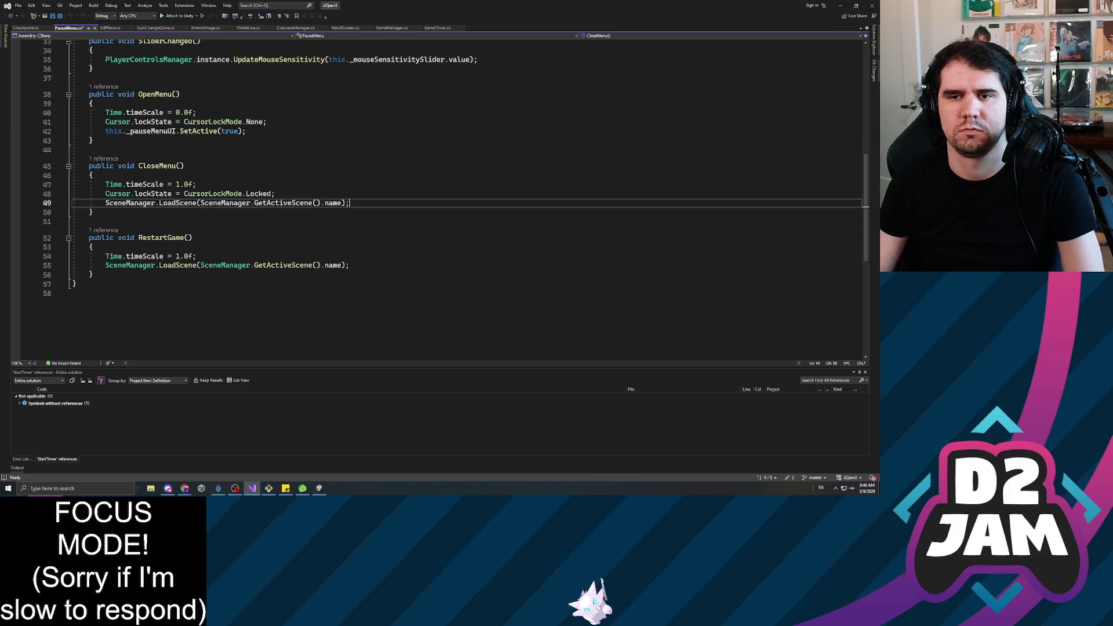
Change the LoadScene argument to "MainMenu" and save PauseMenu.cs.
{"action": "key", "text": "Left"}
{"action": "key", "text": "shift+Left"}
{"action": "key", "text": "shift+Left"}
{"action": "key", "text": "shift+Left"}
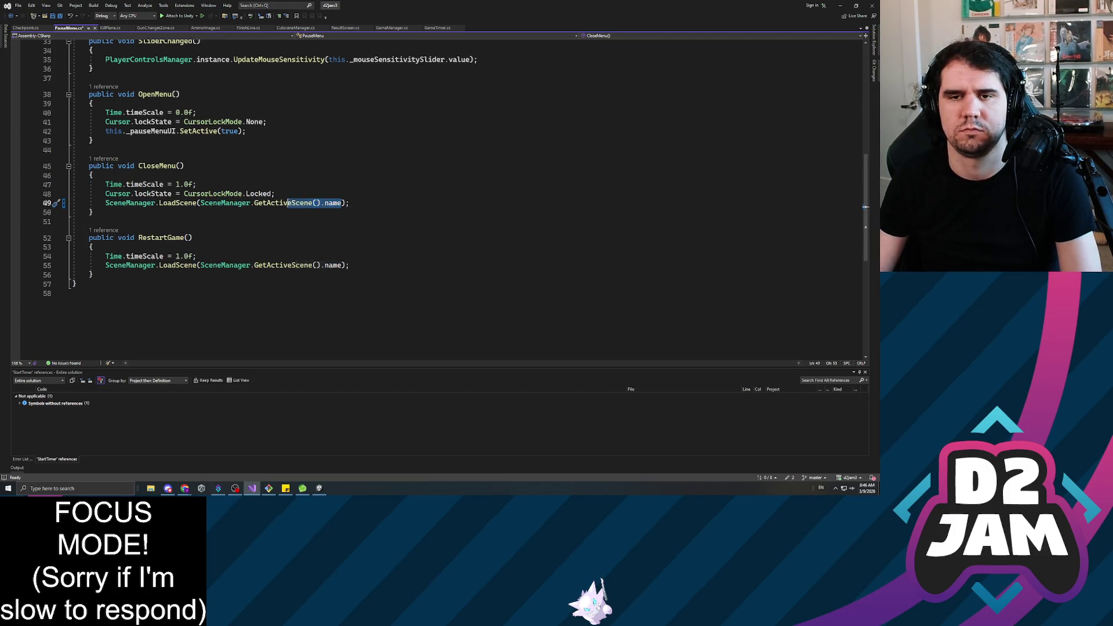
{"action": "key", "text": "shift+Left"}
{"action": "key", "text": "shift+Left"}
{"action": "key", "text": "shift+Left"}
{"action": "type", "text": "MainM"}
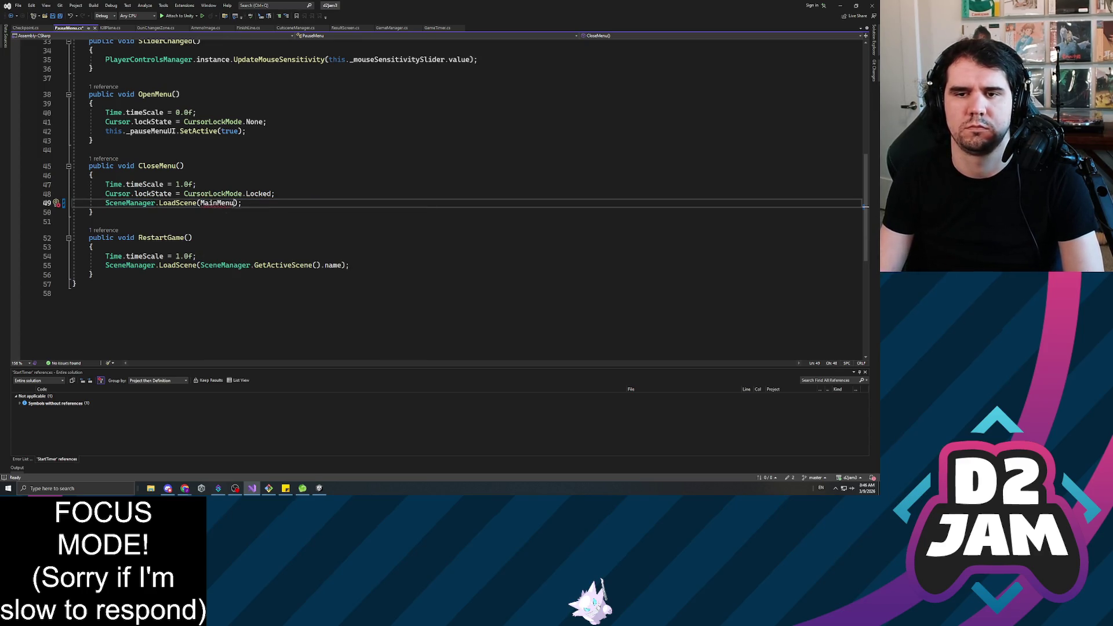
{"action": "type", "text": "\""}
{"action": "key", "text": "Left"}
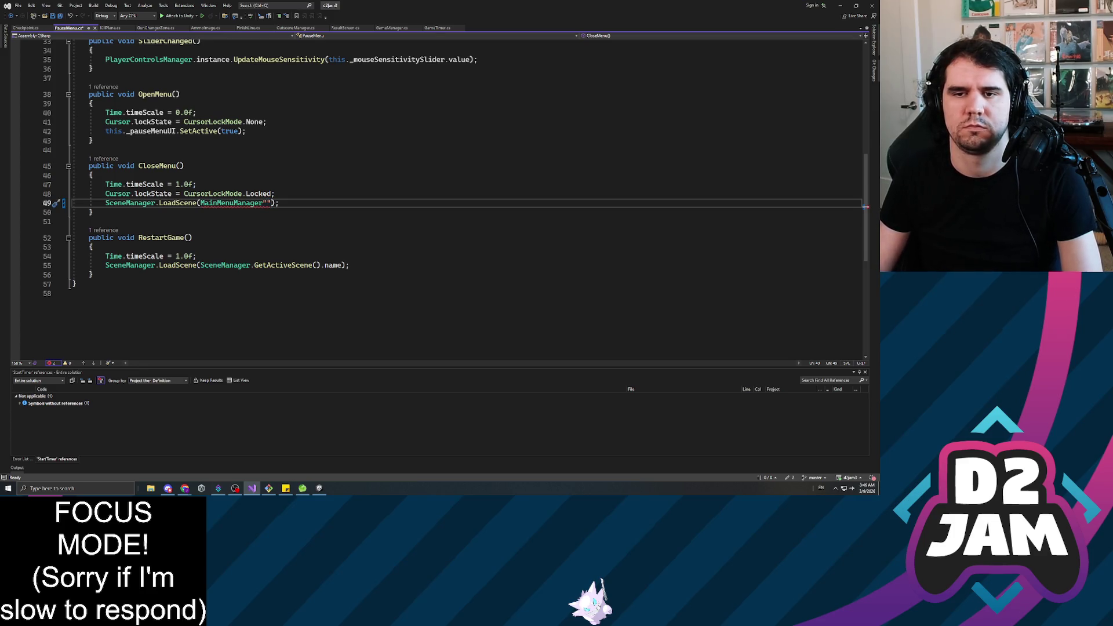
{"action": "key", "text": "shift+Left"}
{"action": "key", "text": "shift+Left"}
{"action": "key", "text": "shift+Left"}
{"action": "type", "text": "\"MainMenu\""}
{"action": "key", "text": "ctrl+s"}
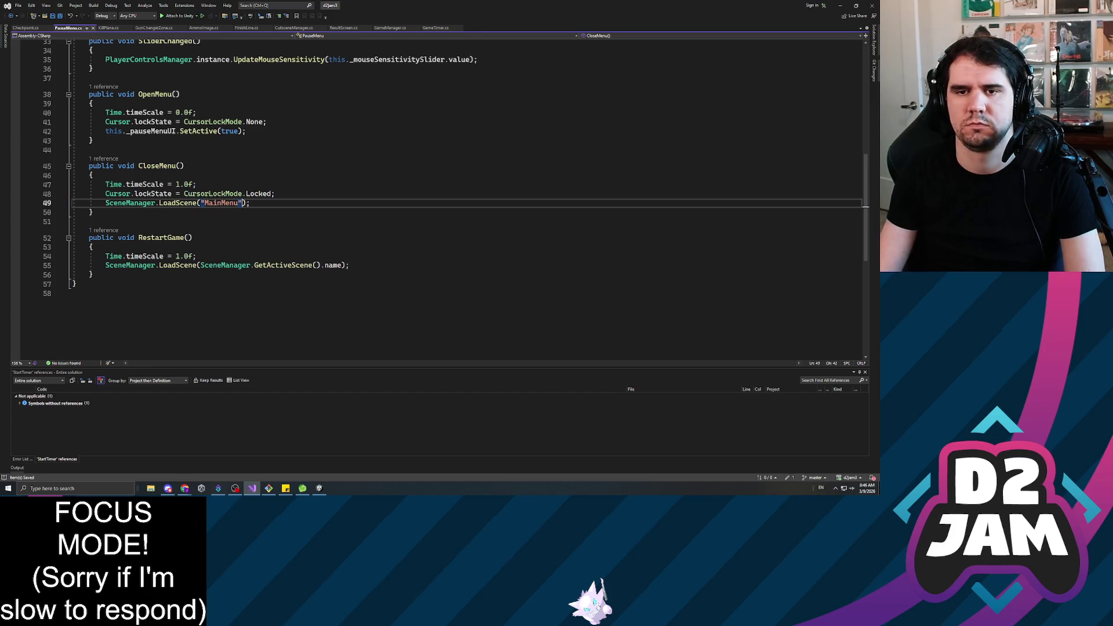
{"action": "key", "text": "End"}
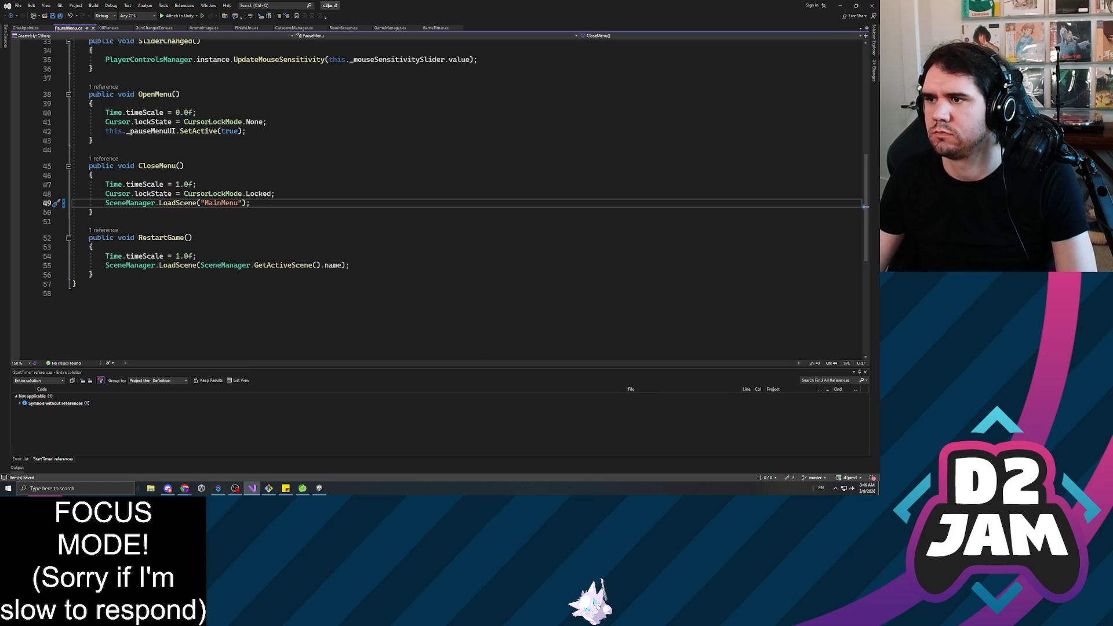
{"action": "key", "text": "alt+Tab"}
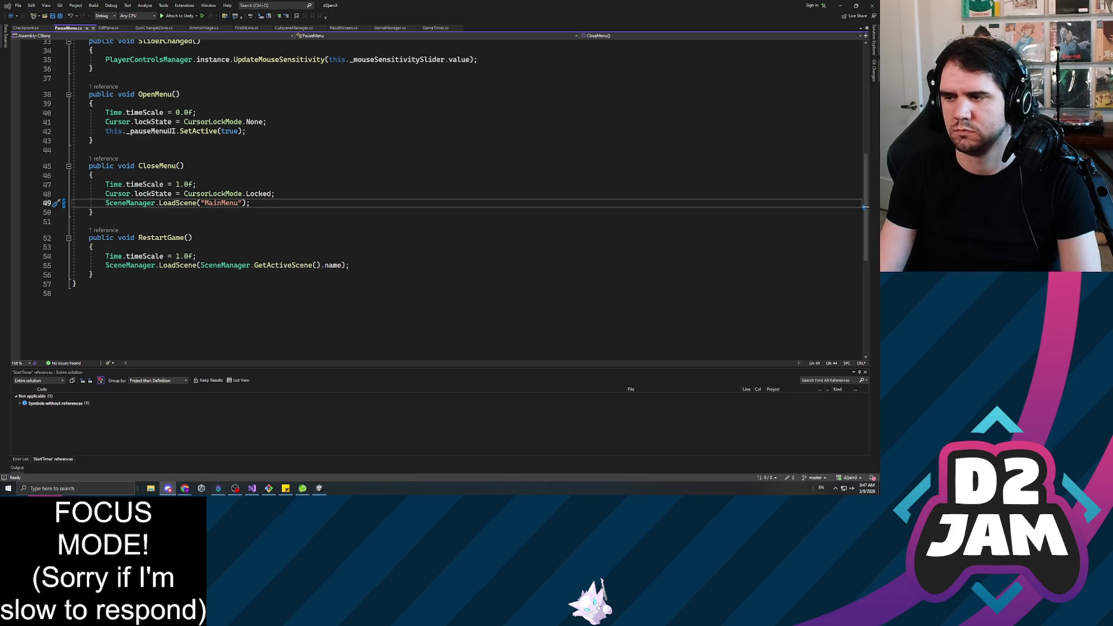
Return to Unity and open JaredScene from the Scenes folder.
{"action": "left_click", "coordinate": [840, 7]}
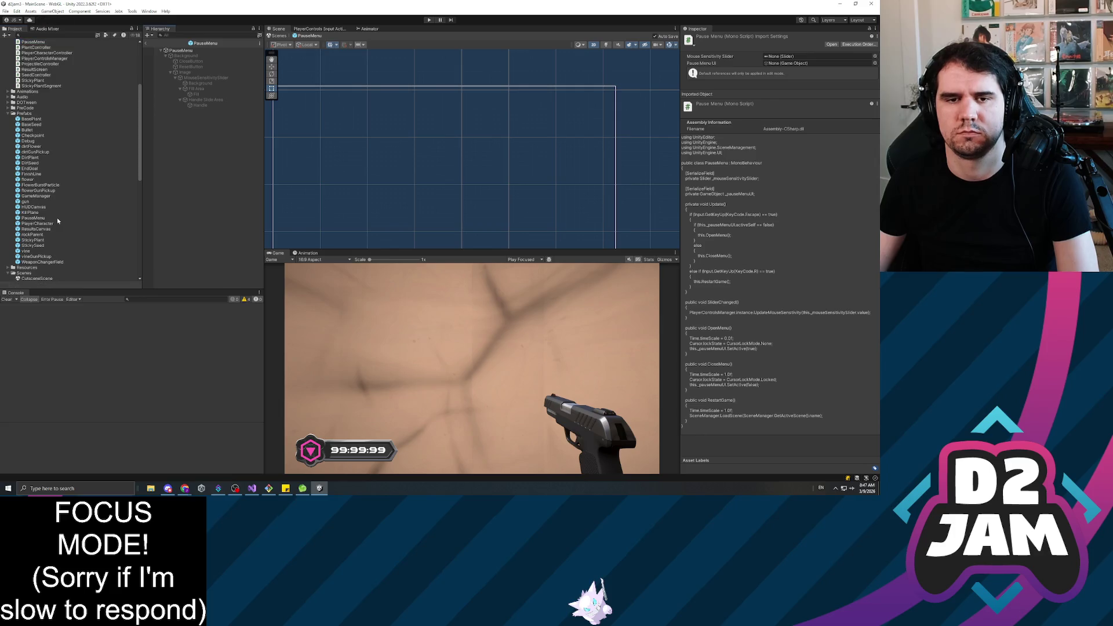
{"action": "scroll", "coordinate": [54, 218], "scroll_direction": "down", "scroll_amount": 10}
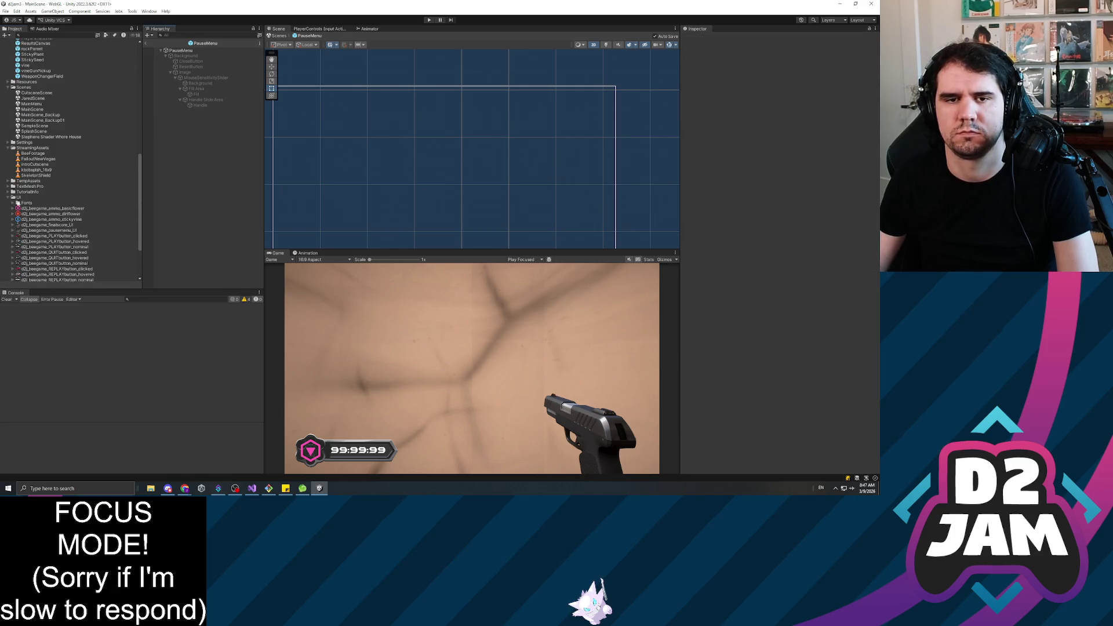
{"action": "left_click", "coordinate": [9, 197]}
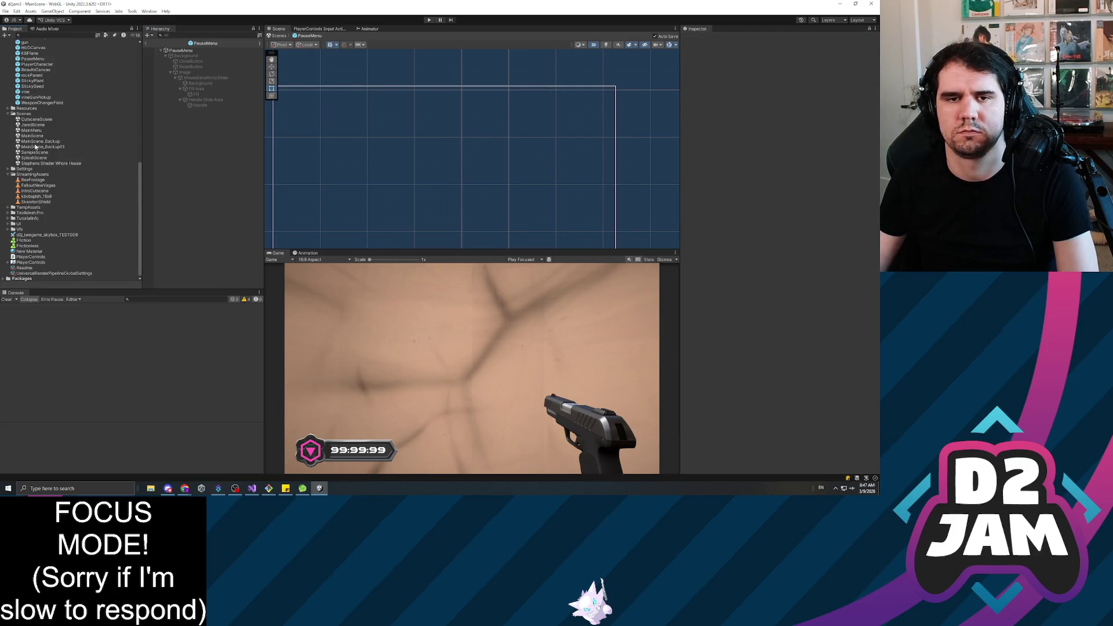
{"action": "double_click", "coordinate": [30, 125]}
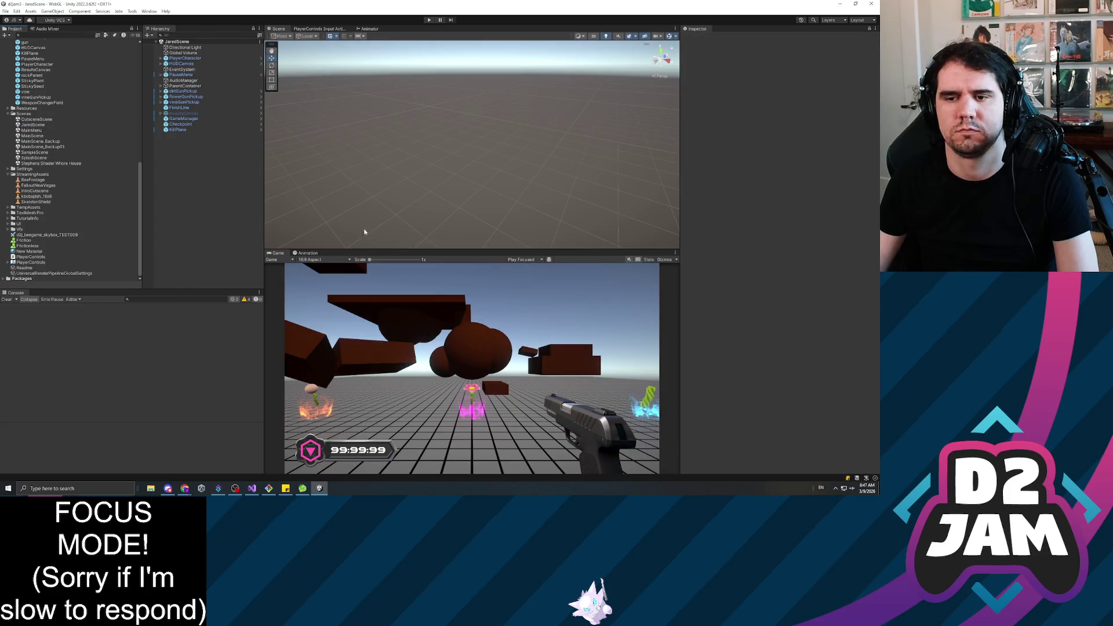
Playtest JaredScene, walking forward through the level and looking around.
{"action": "left_click", "coordinate": [429, 20]}
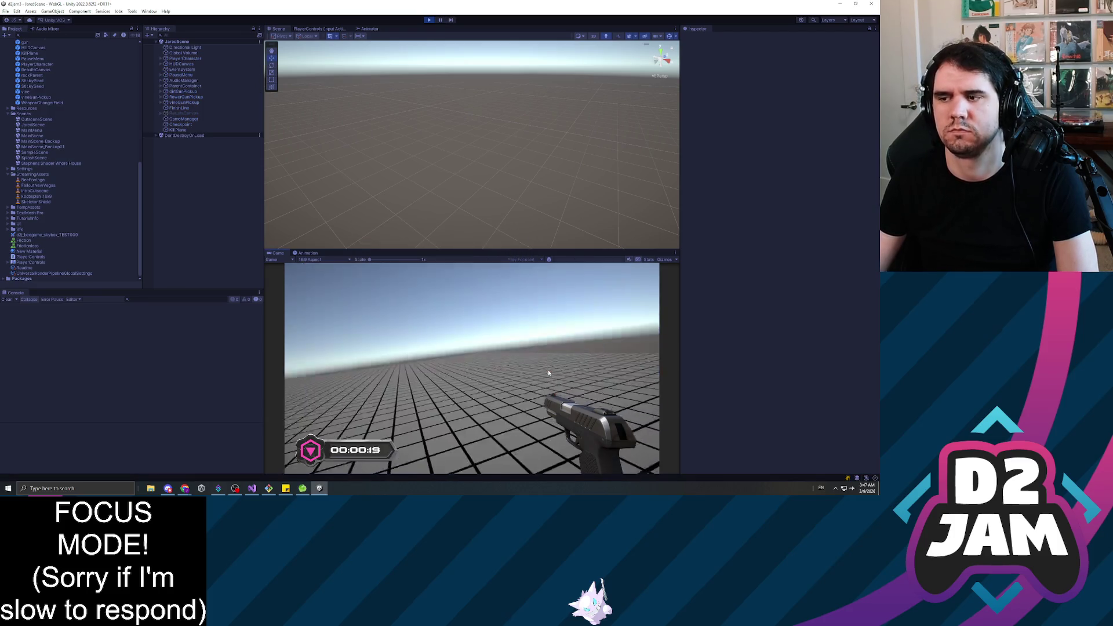
{"action": "left_click", "coordinate": [448, 380]}
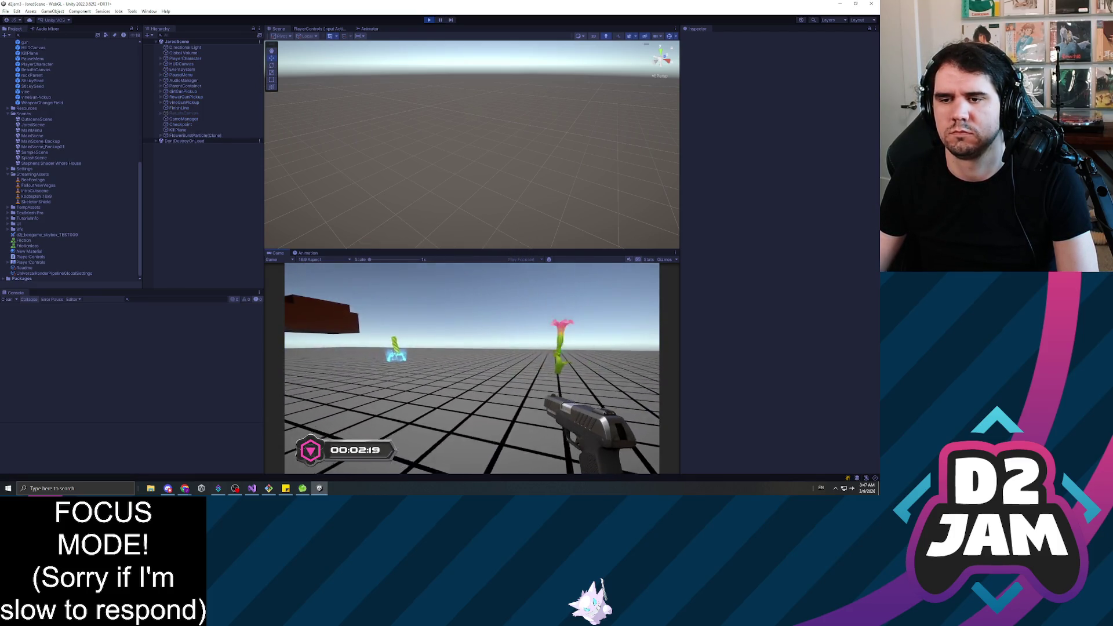
{"action": "key", "text": "w"}
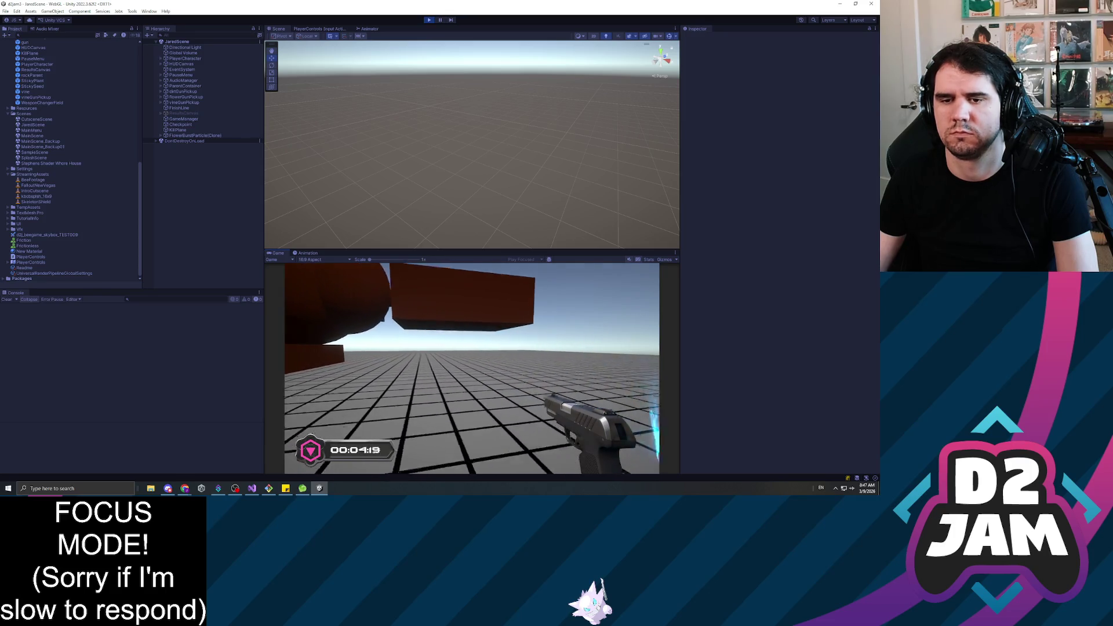
{"action": "key", "text": "w"}
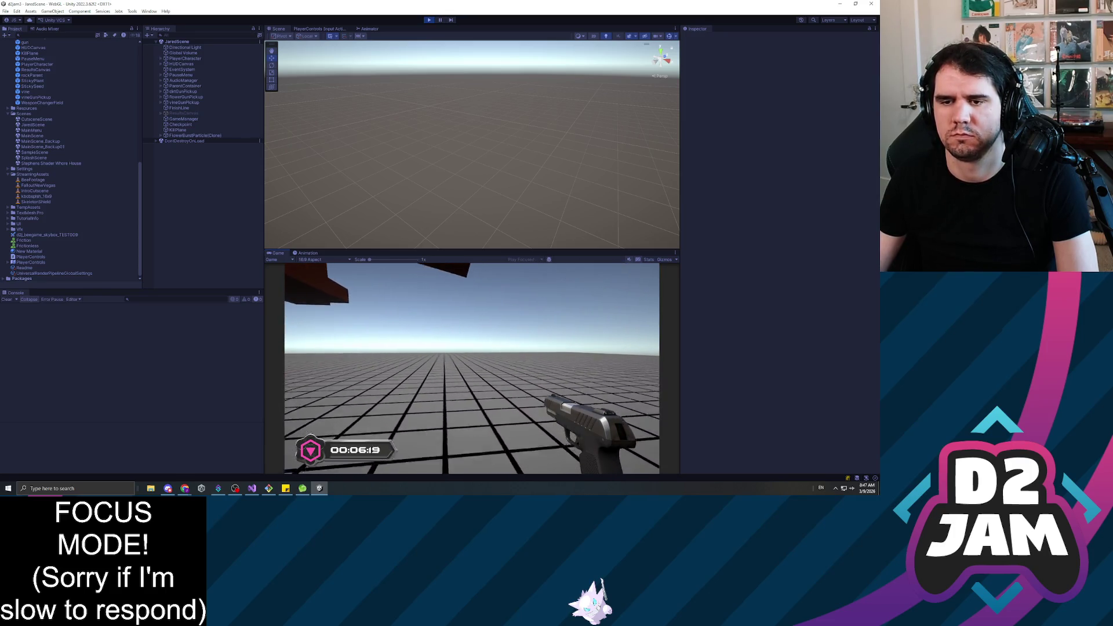
{"action": "left_click", "coordinate": [471, 368]}
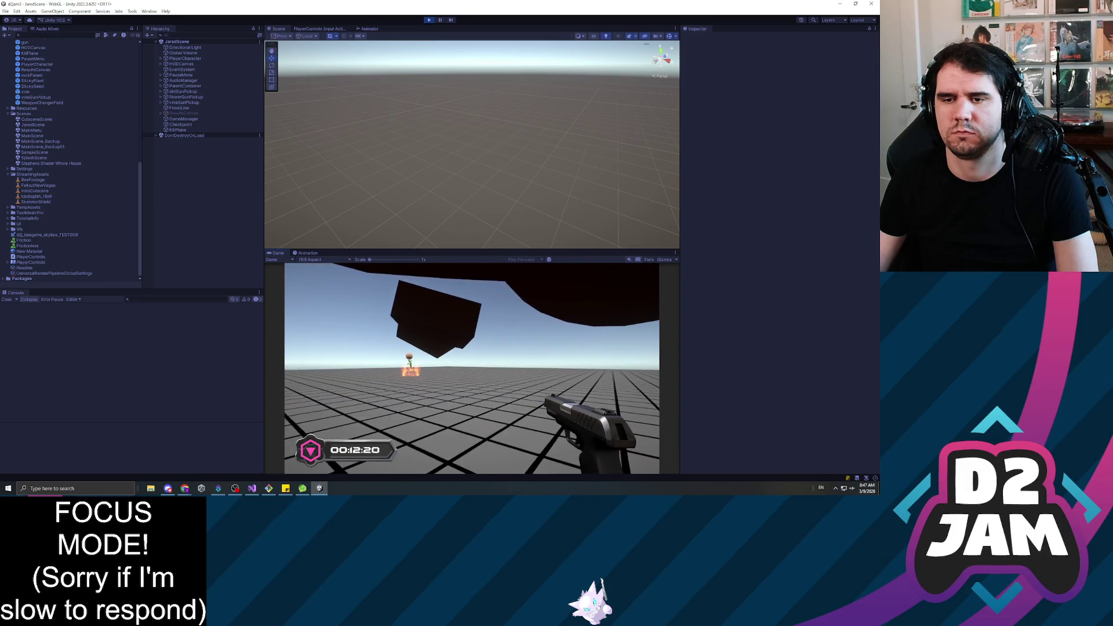
Restart and pause the run, then read the second console error and select the BeeFootage video asset.
{"action": "key", "text": "r"}
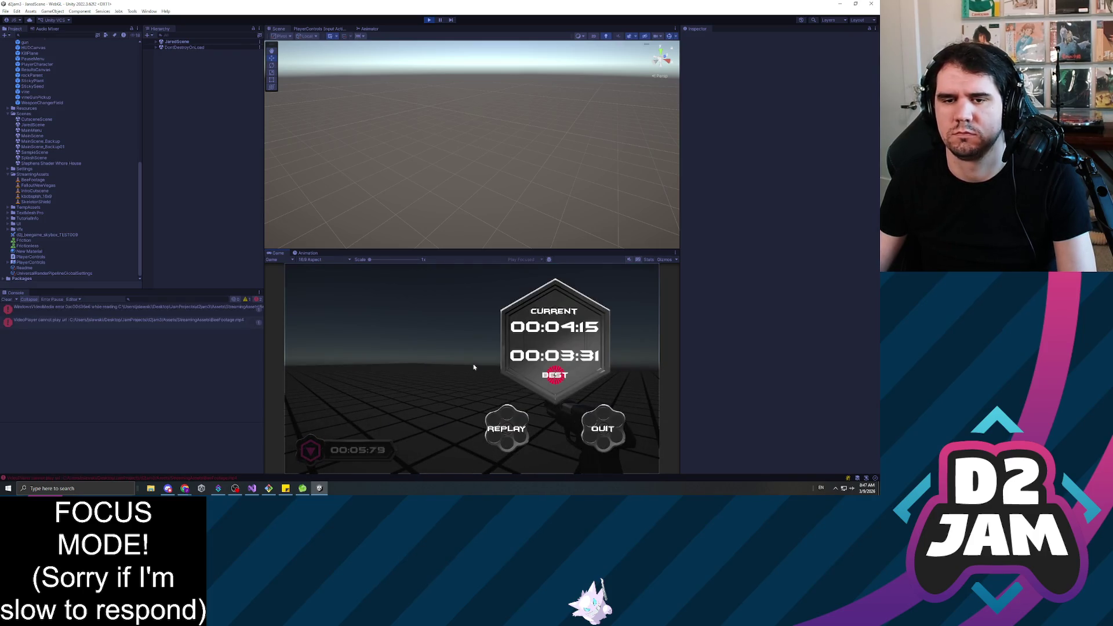
{"action": "key", "text": "Escape"}
{"action": "left_click", "coordinate": [187, 325]}
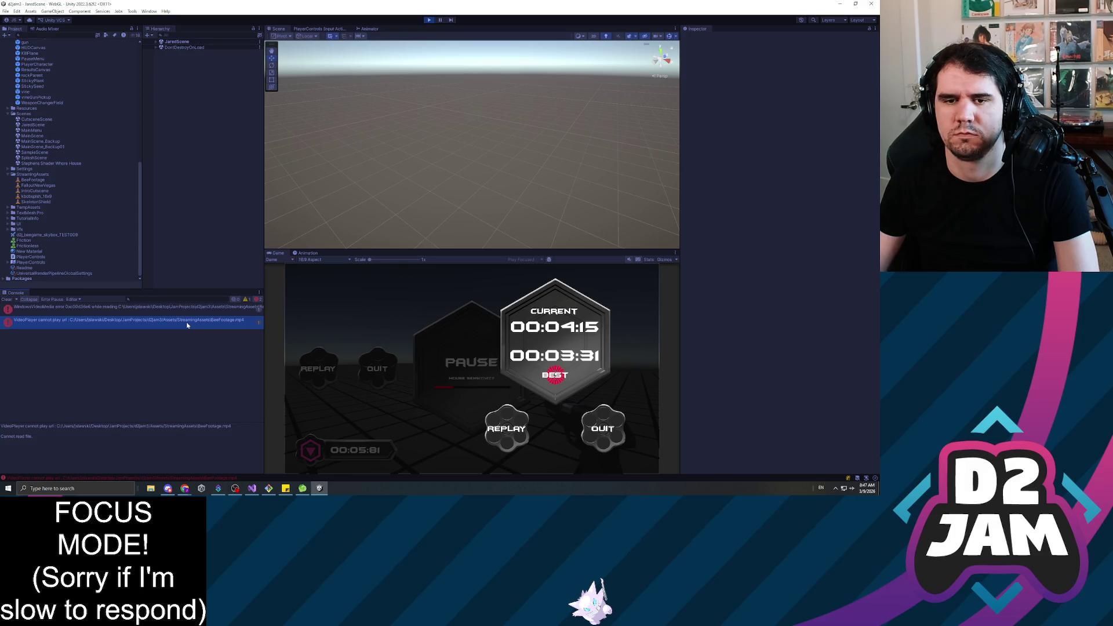
{"action": "left_click", "coordinate": [38, 183]}
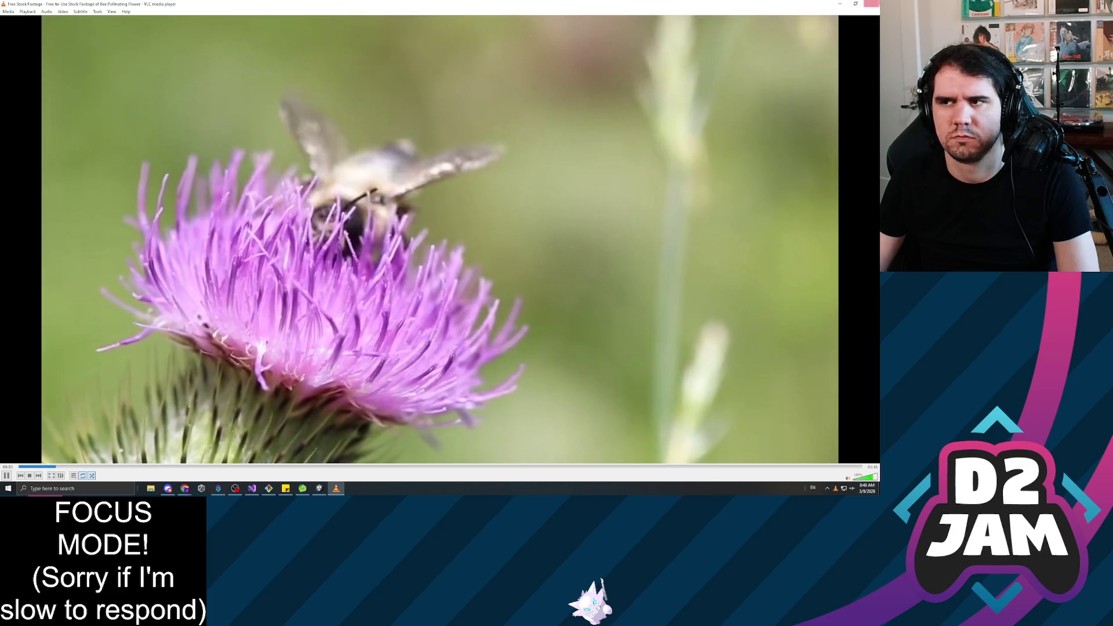
{"action": "left_click", "coordinate": [872, 4]}
{"action": "right_click", "coordinate": [36, 184]}
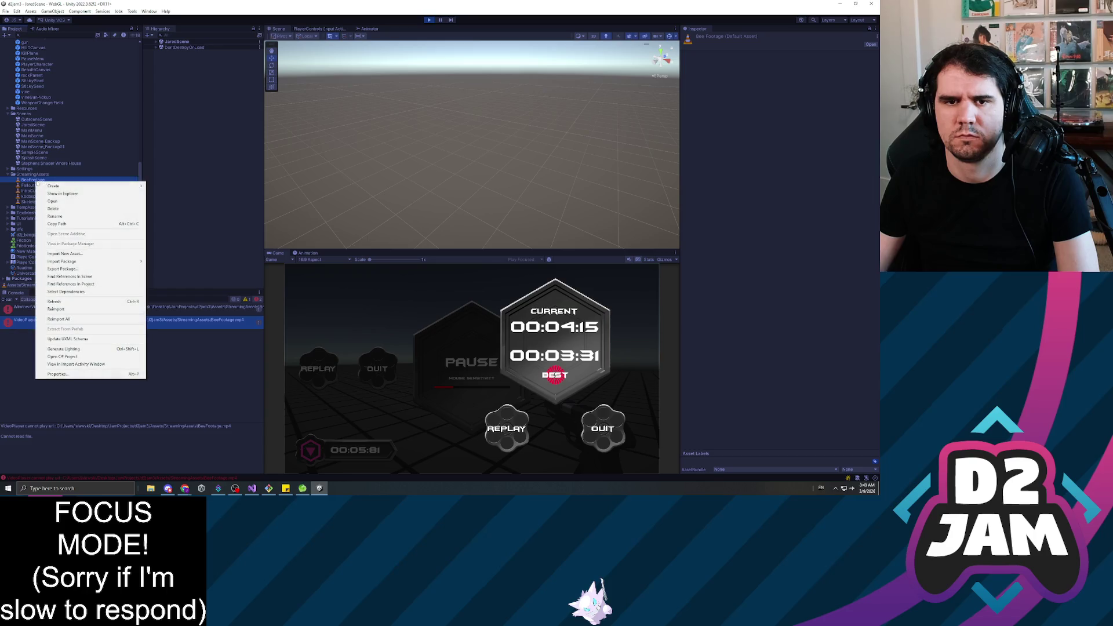
{"action": "mouse_move", "coordinate": [85, 260]}
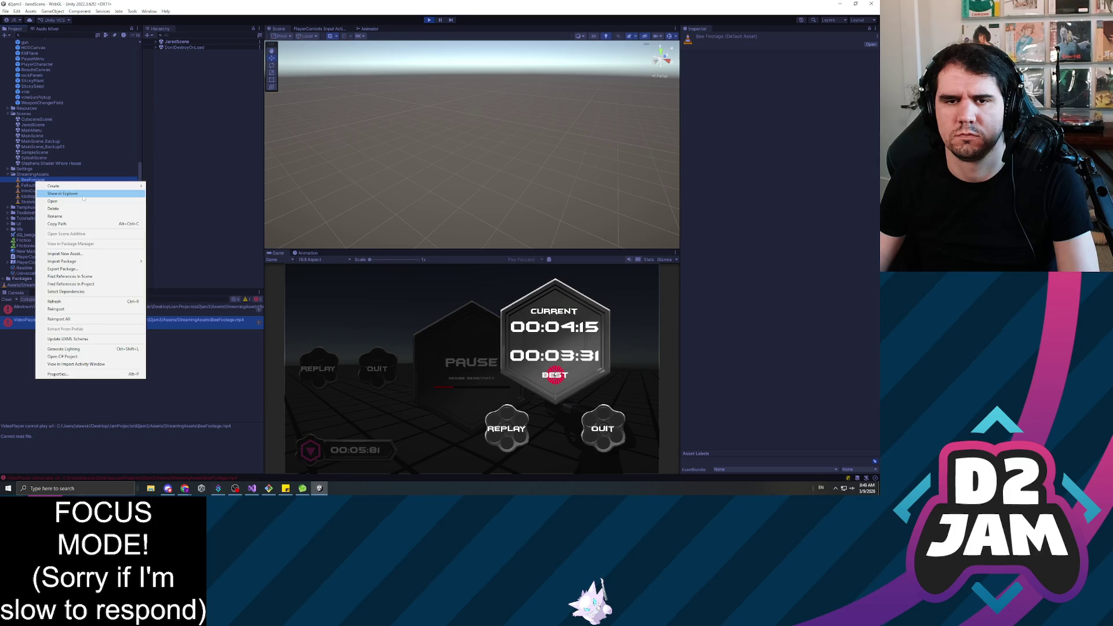
{"action": "left_click", "coordinate": [83, 196]}
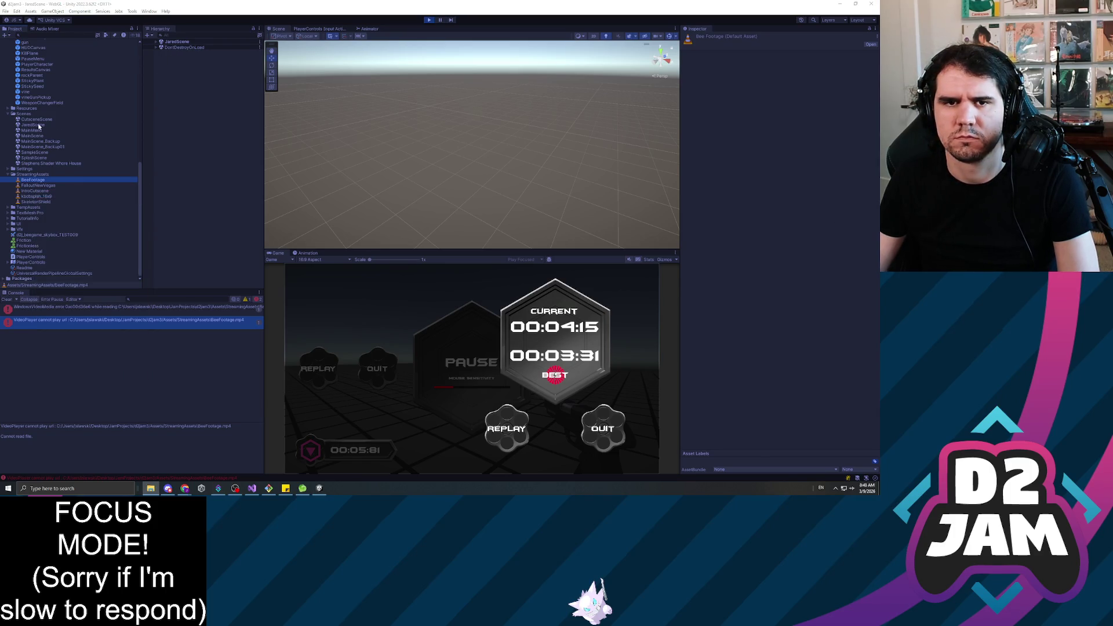
{"action": "left_click", "coordinate": [32, 71]}
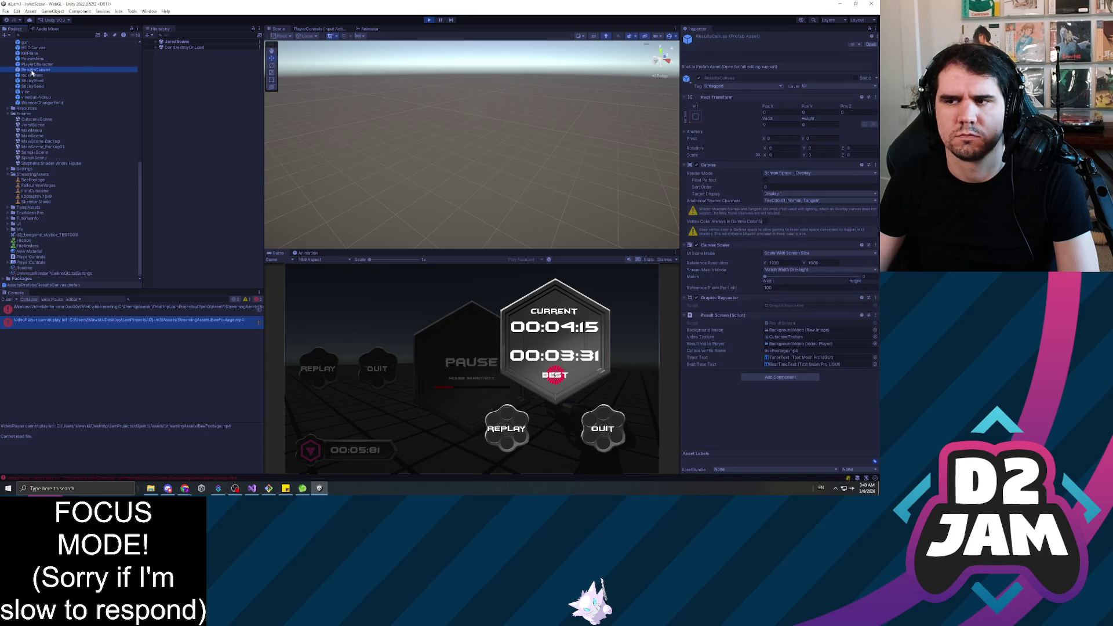
{"action": "left_click", "coordinate": [624, 315]}
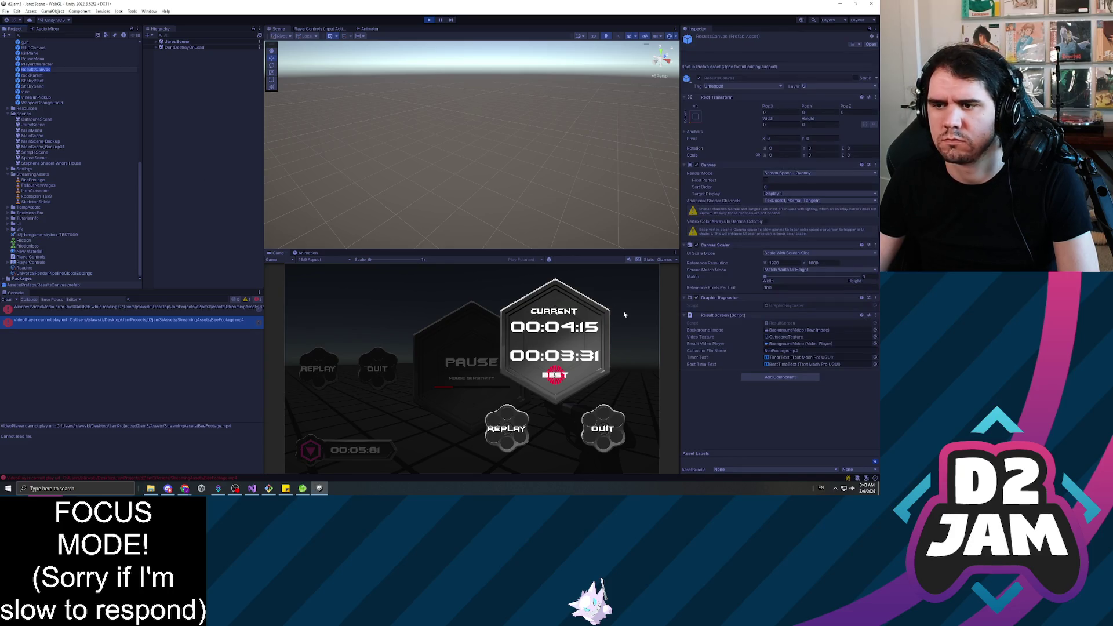
{"action": "left_click", "coordinate": [38, 181]}
{"action": "double_click", "coordinate": [38, 180]}
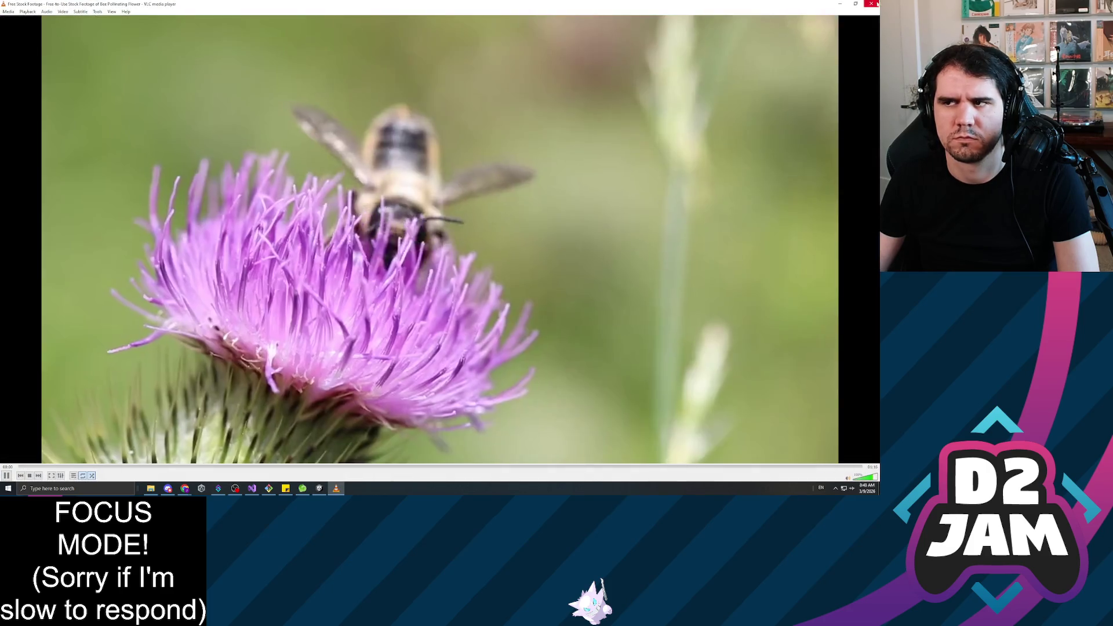
{"action": "key", "text": "alt+F4"}
{"action": "left_click", "coordinate": [33, 184]}
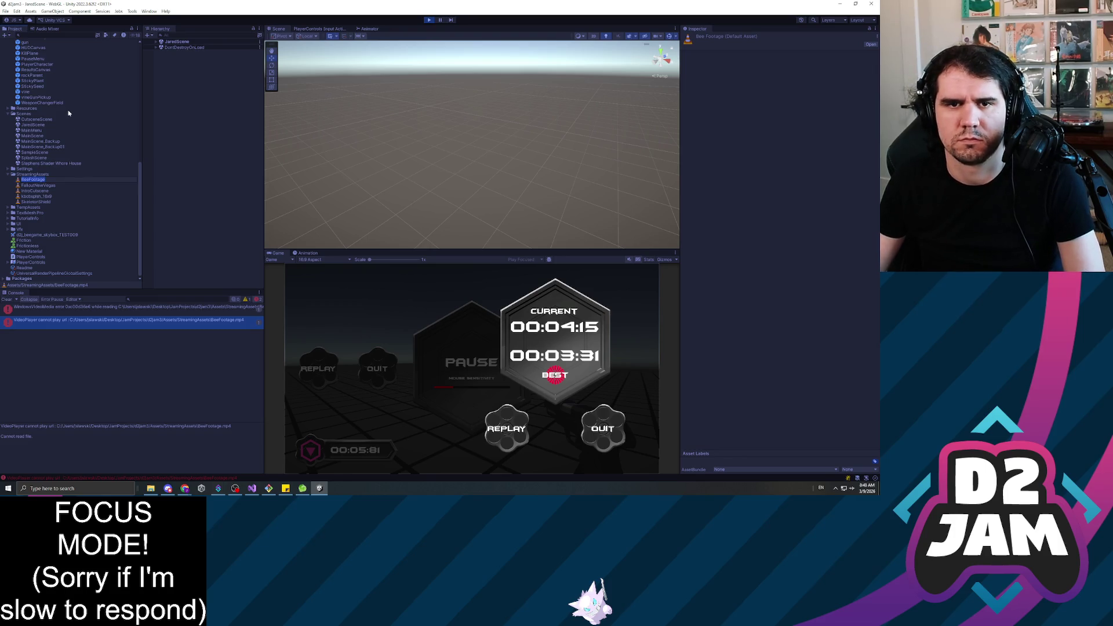
Stop play mode and retype the .mp4 extension in the ResultsCanvas prefab's Cutscene File Name.
{"action": "left_click", "coordinate": [55, 125]}
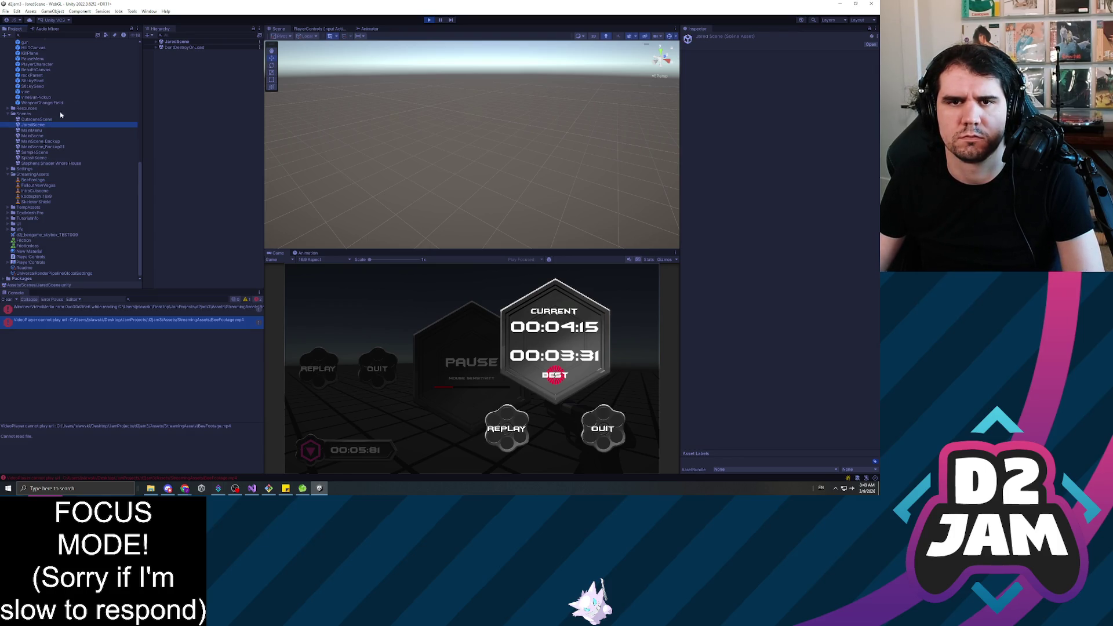
{"action": "left_click", "coordinate": [429, 20]}
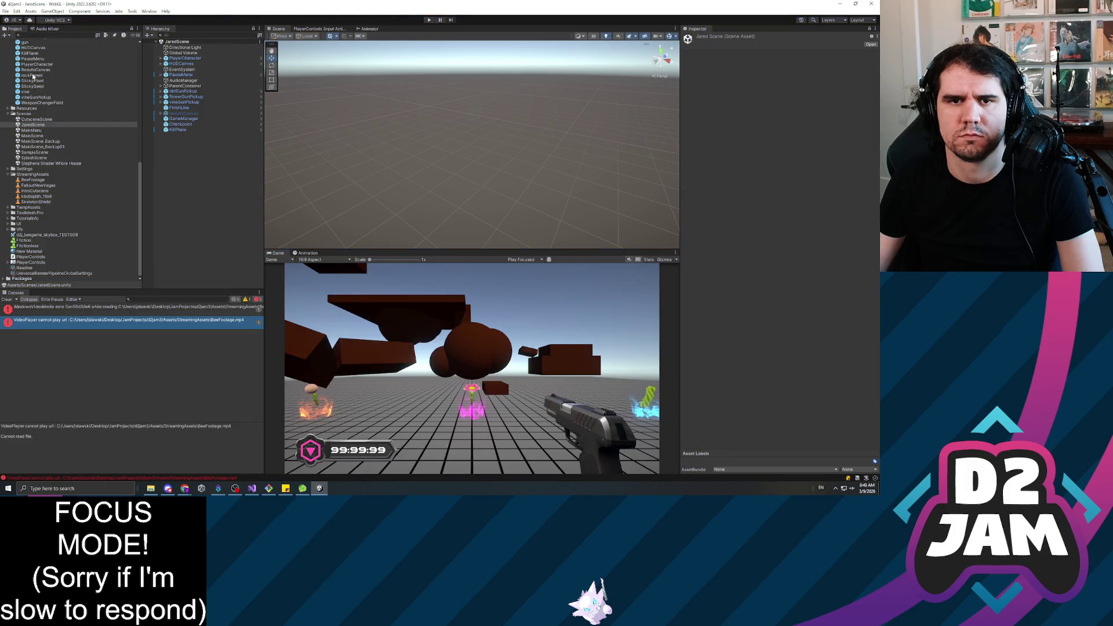
{"action": "left_click", "coordinate": [35, 70]}
{"action": "left_click", "coordinate": [840, 371]}
{"action": "key", "text": "BackSpace"}
{"action": "key", "text": "BackSpace"}
{"action": "key", "text": "BackSpace"}
{"action": "type", "text": "."}
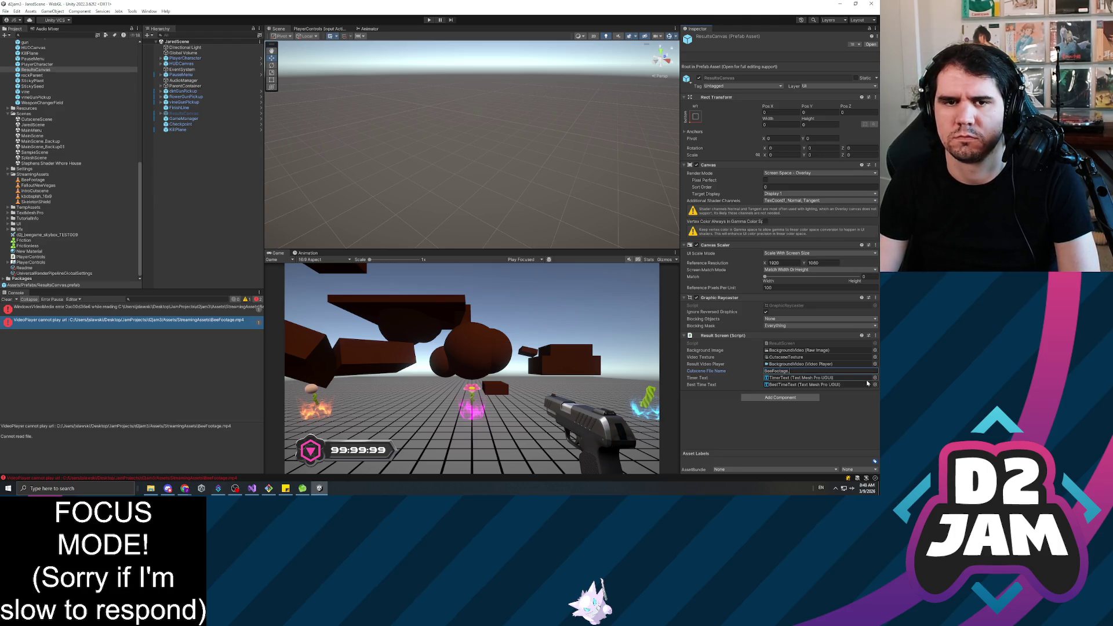
{"action": "type", "text": "mp4"}
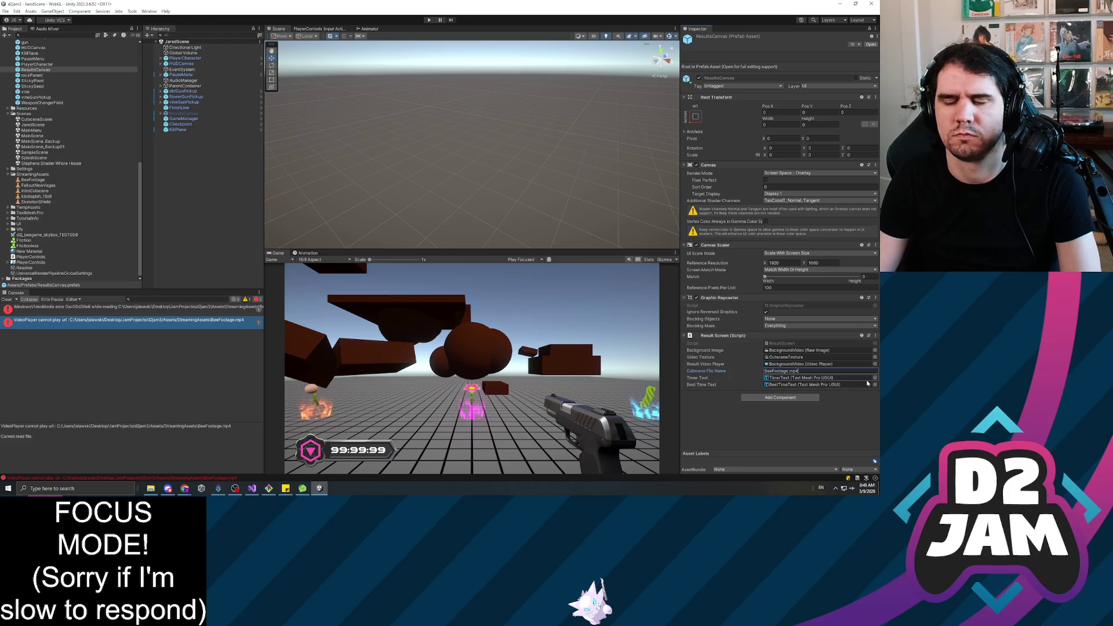
Commit BeeFootage.mp4 as the cutscene name, read the WindowsVideoMedia error, and start play mode.
{"action": "key", "text": "Return"}
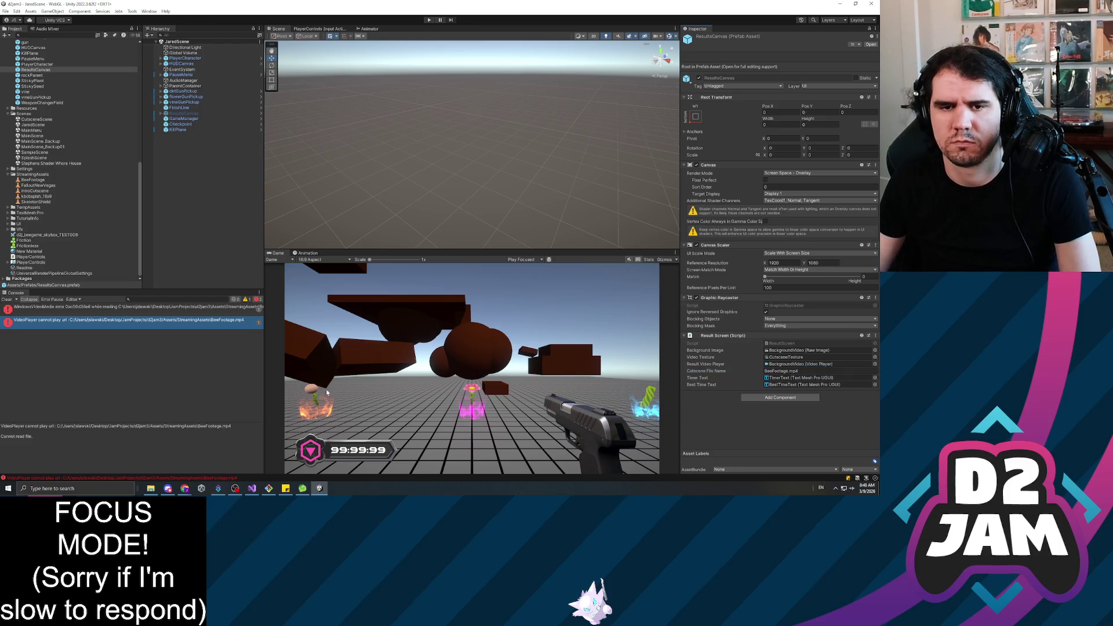
{"action": "left_click", "coordinate": [160, 310]}
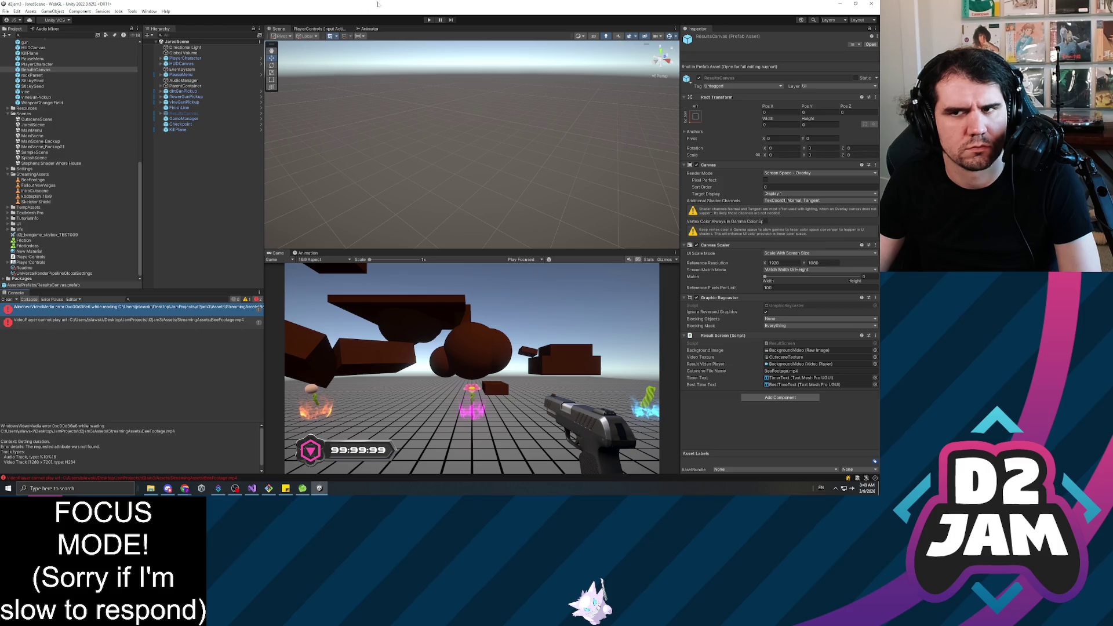
{"action": "left_click", "coordinate": [428, 20]}
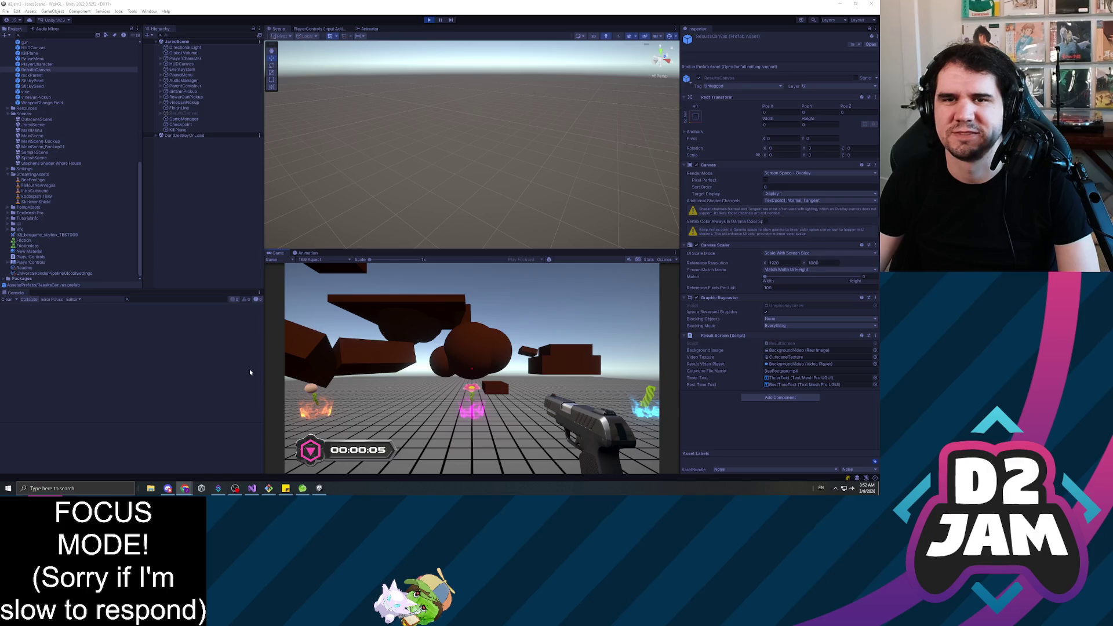
Finish the run at 00:04:23, read the VideoPlayer and WindowsVideoMedia errors, and stop play mode.
{"action": "left_click", "coordinate": [471, 369]}
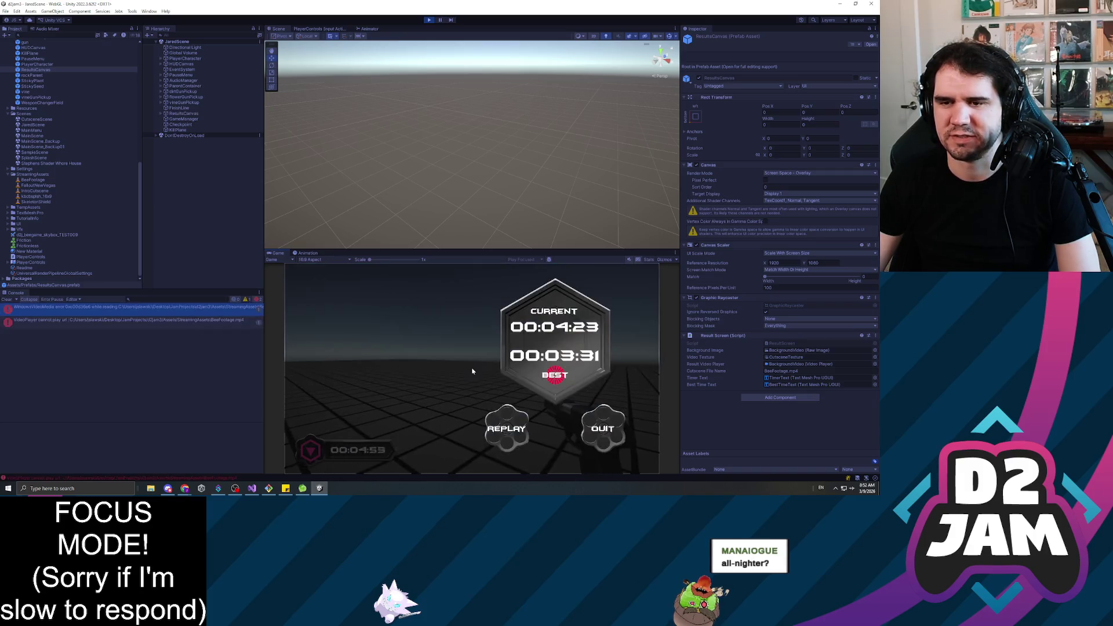
{"action": "left_click", "coordinate": [166, 321]}
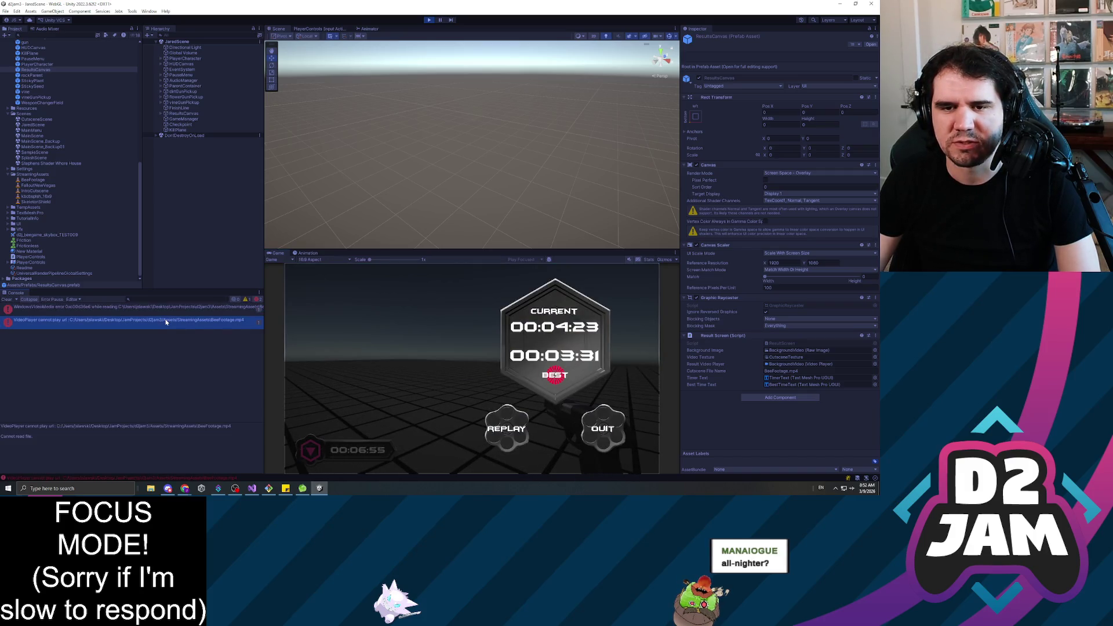
{"action": "left_click", "coordinate": [185, 309]}
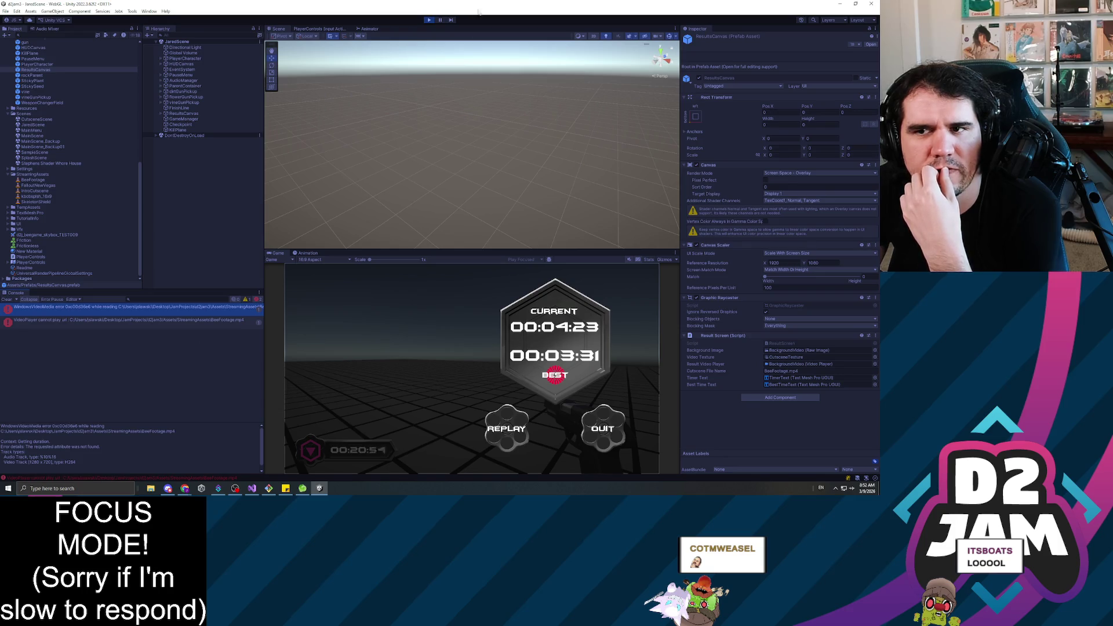
{"action": "left_click", "coordinate": [429, 19]}
Search Windows for a video app to launch DaVinci Resolve Studio 19.
{"action": "left_click", "coordinate": [111, 488]}
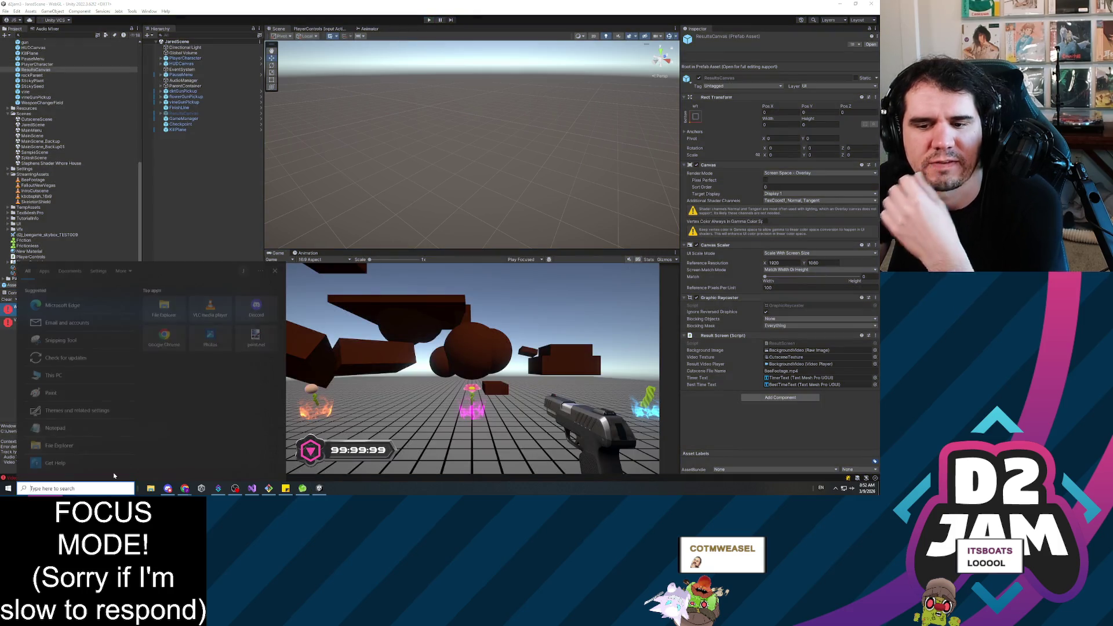
{"action": "type", "text": "video"}
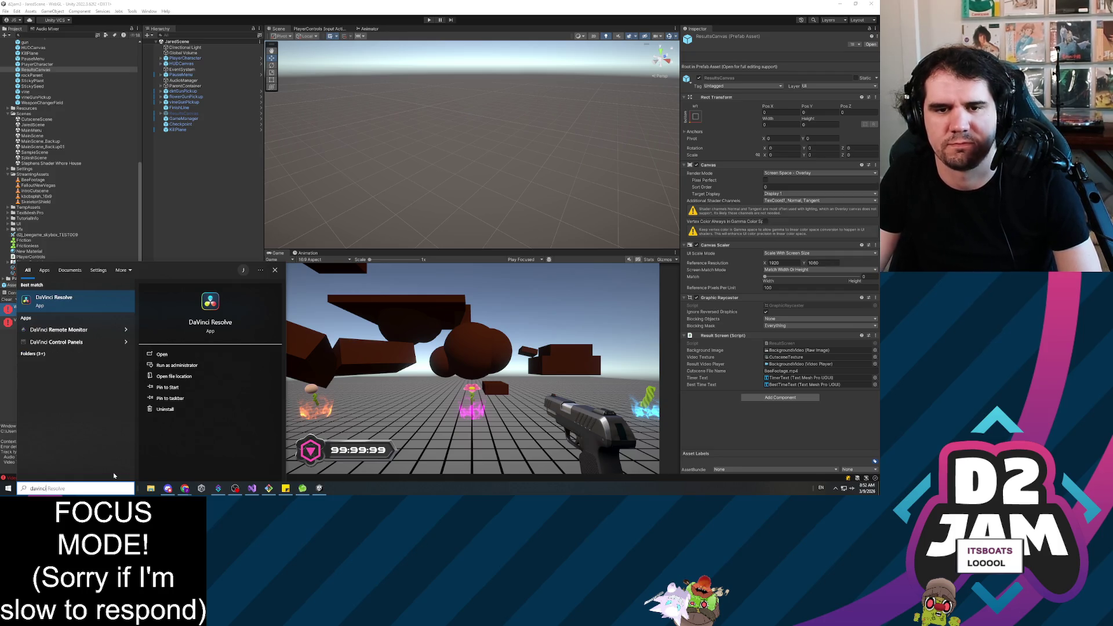
{"action": "key", "text": "Escape"}
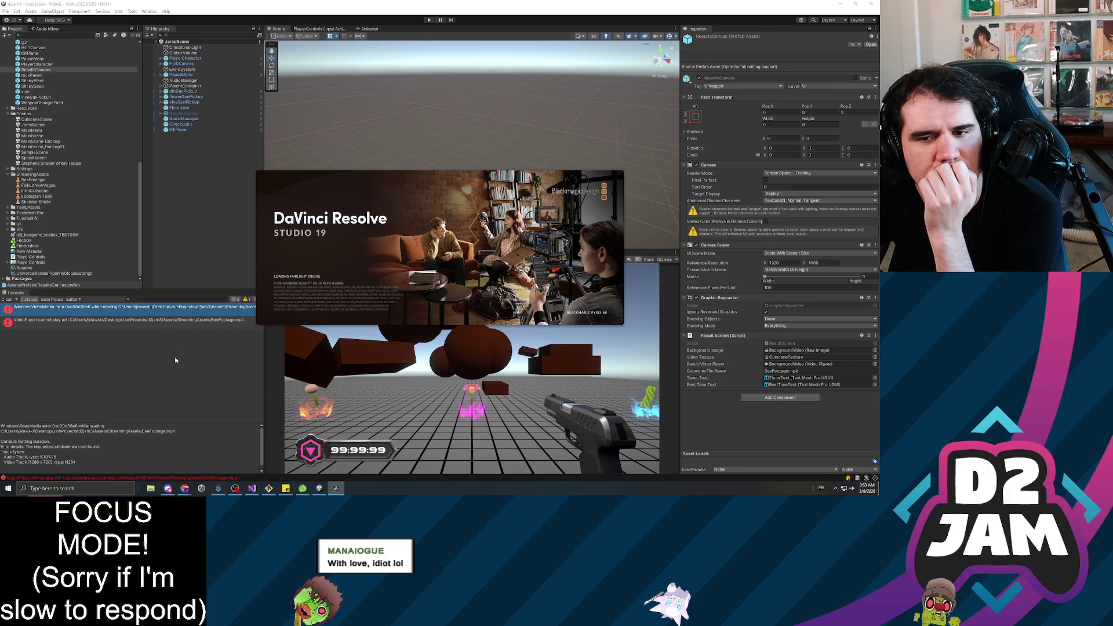
Compare the VideoPlayer and WindowsVideoMedia console errors, then bring DaVinci Resolve's Project Manager forward.
{"action": "left_click", "coordinate": [181, 319]}
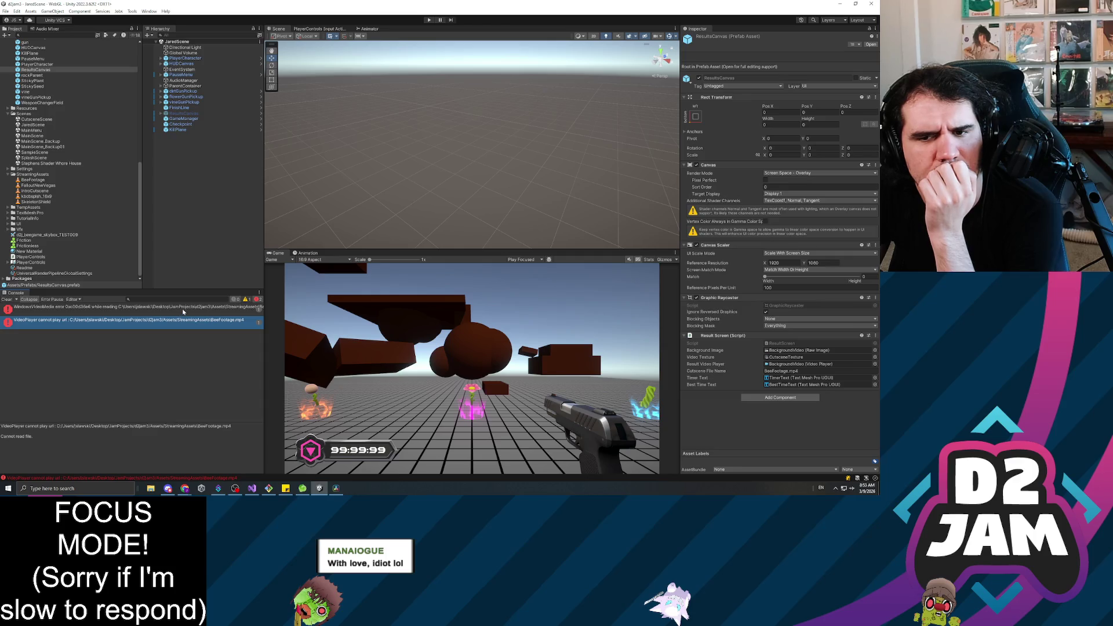
{"action": "left_click", "coordinate": [186, 308]}
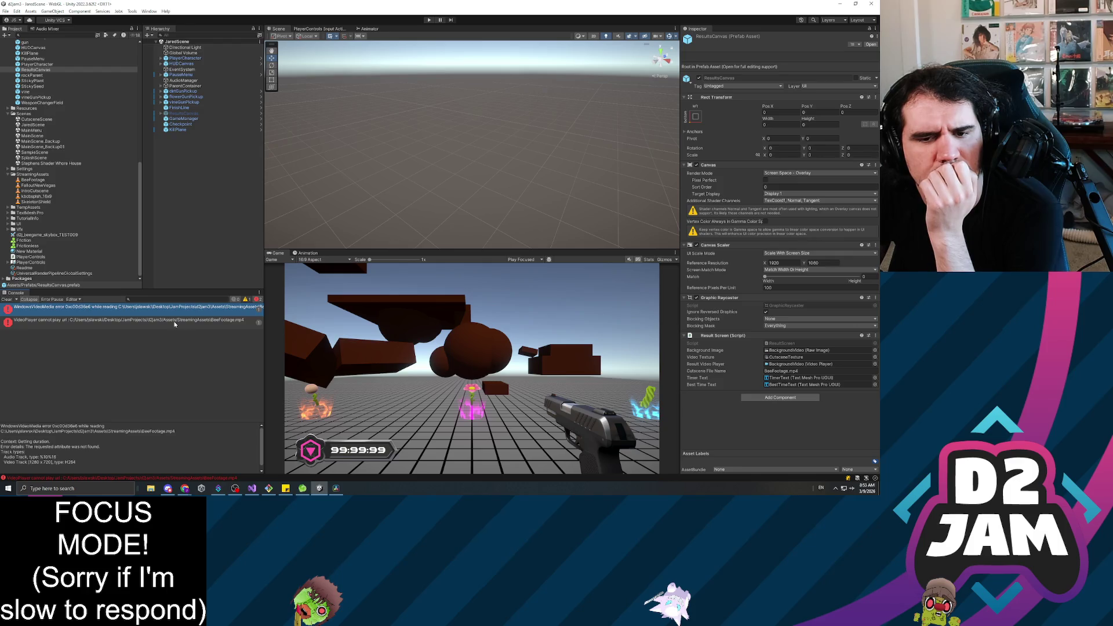
{"action": "left_click", "coordinate": [173, 322]}
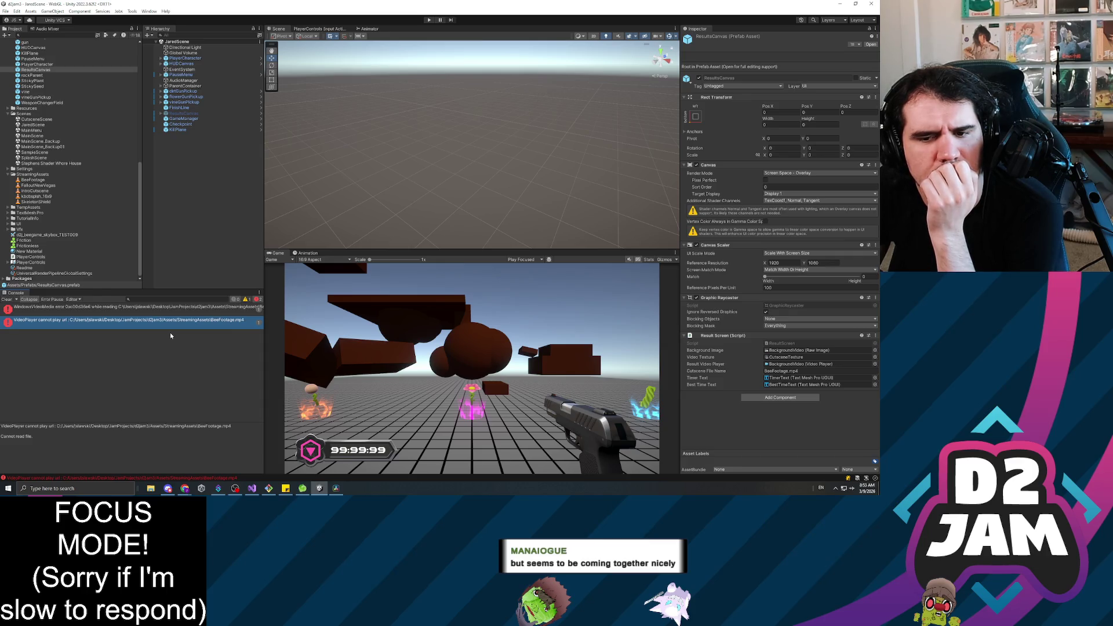
{"action": "left_click", "coordinate": [114, 313]}
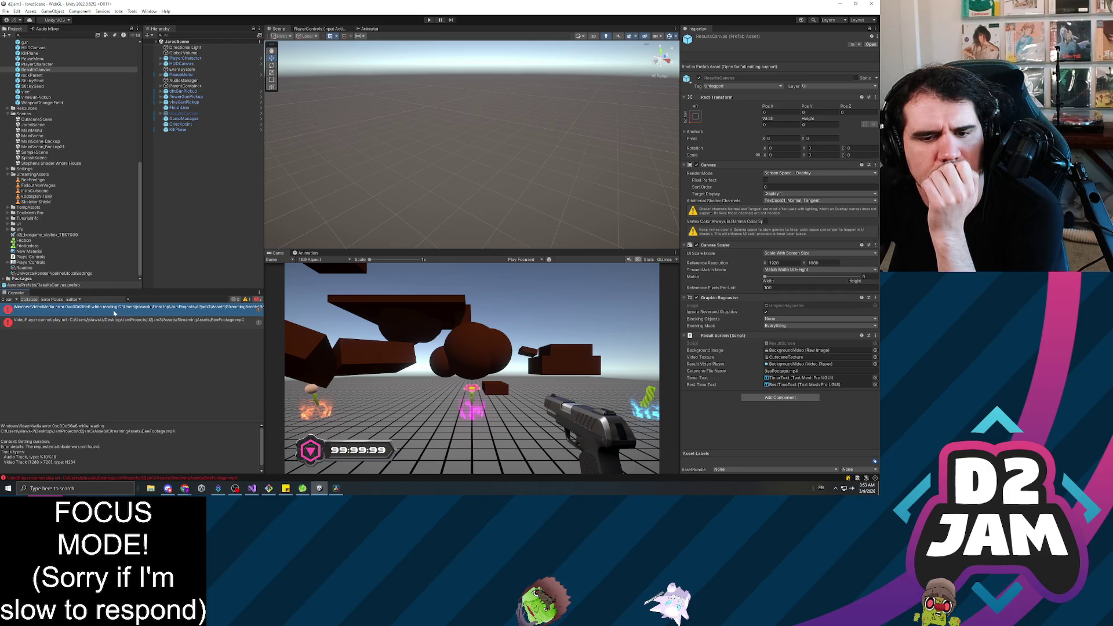
{"action": "left_click", "coordinate": [336, 488]}
Open the Untitled Project and import BeeFootage.mp4 from d2jam3's Assets/StreamingAssets into the media pool.
{"action": "double_click", "coordinate": [244, 193]}
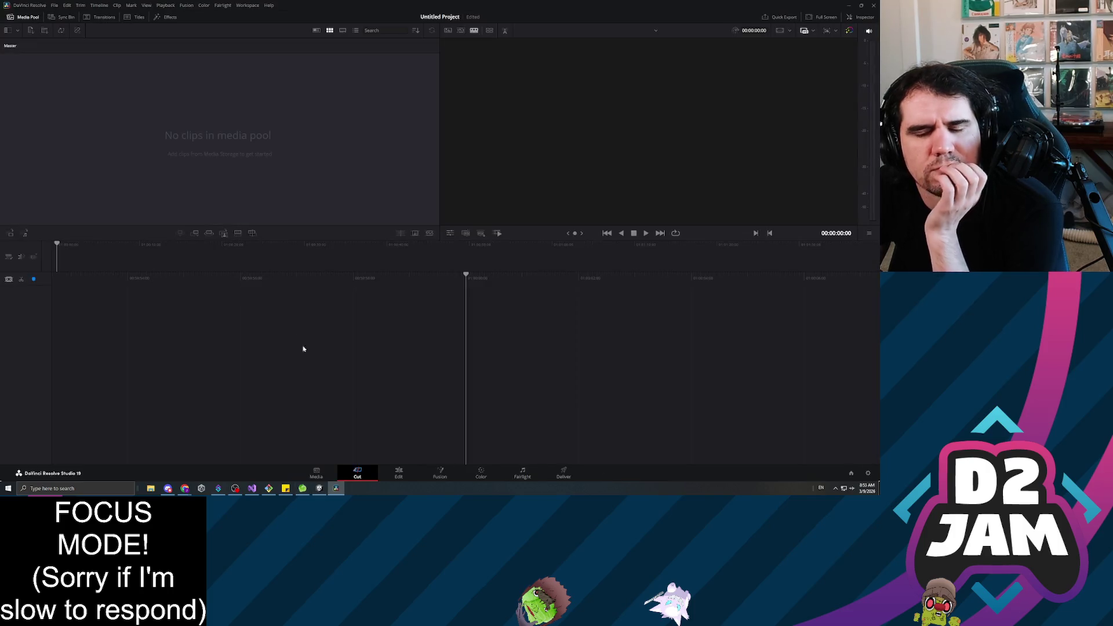
{"action": "right_click", "coordinate": [159, 138]}
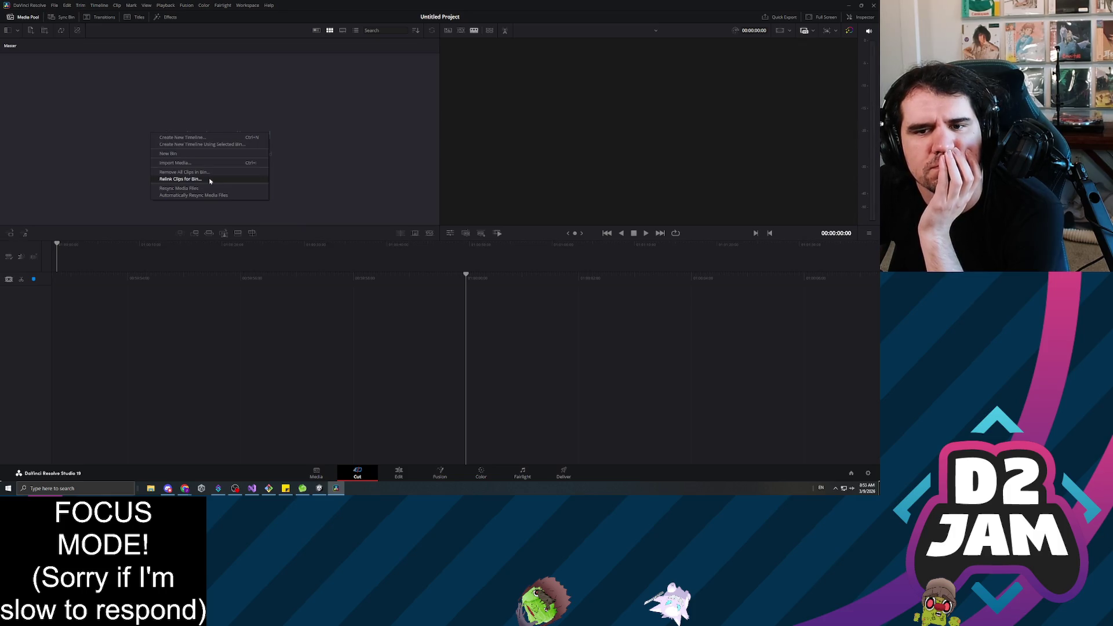
{"action": "left_click", "coordinate": [199, 164]}
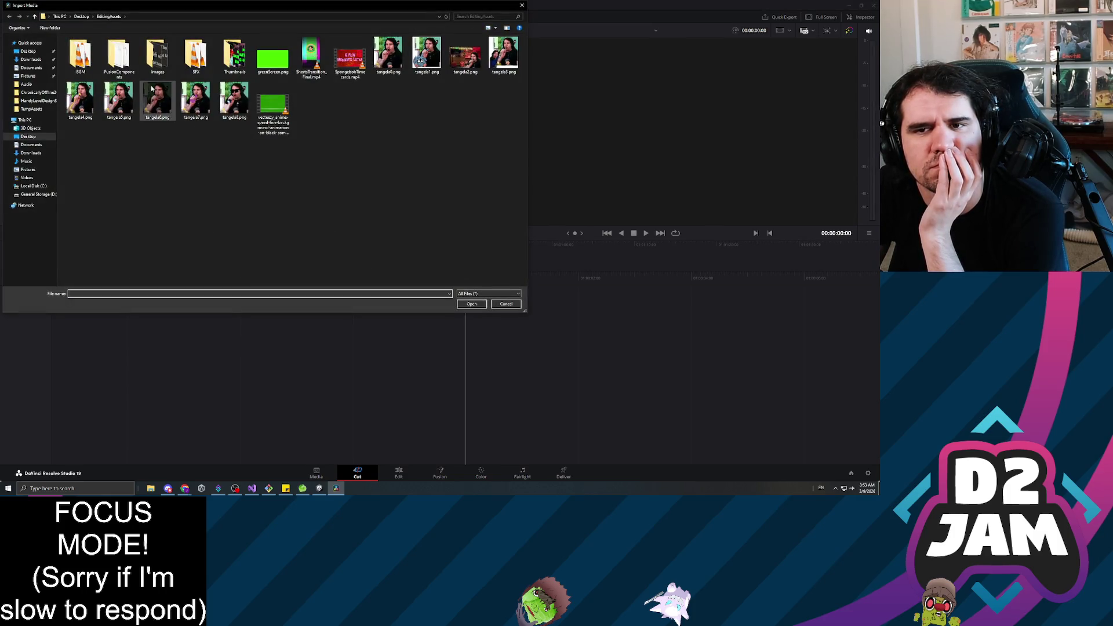
{"action": "left_click", "coordinate": [23, 60]}
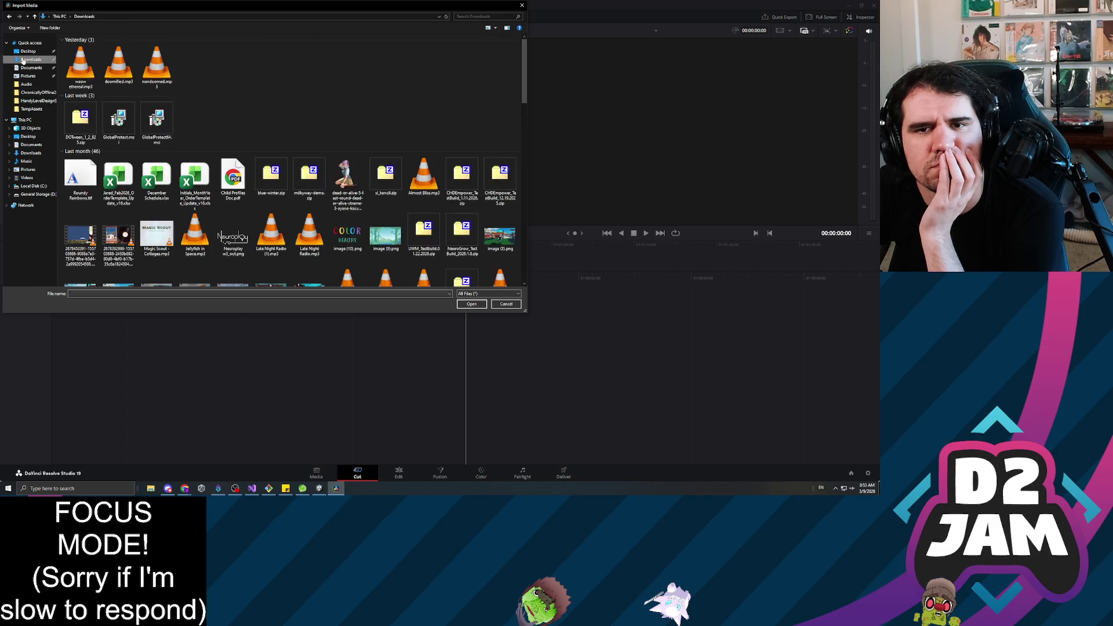
{"action": "left_click", "coordinate": [27, 51]}
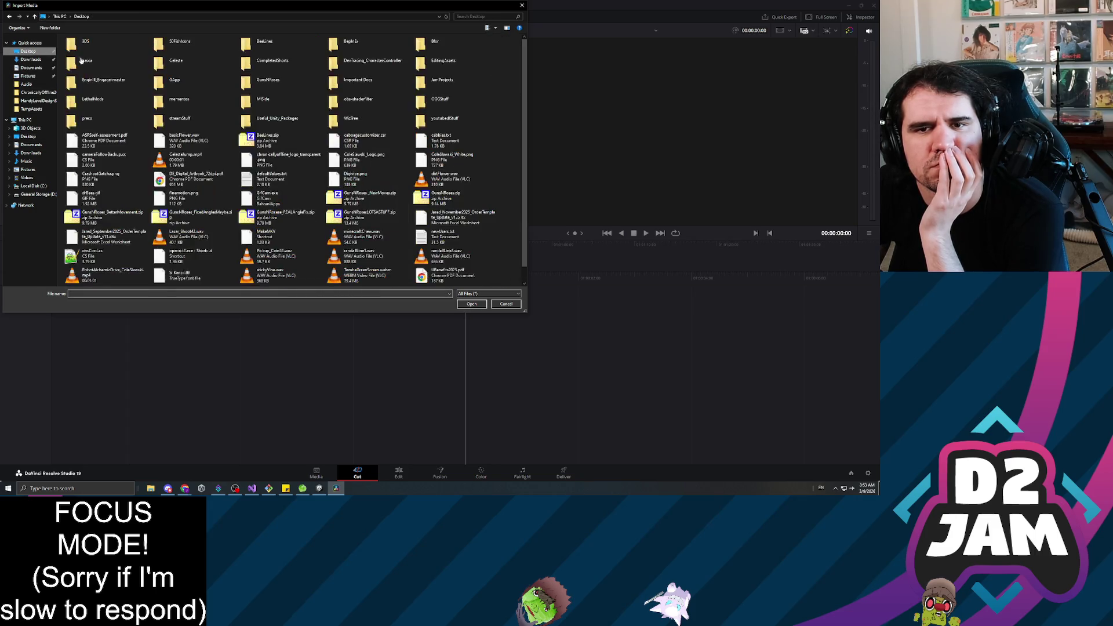
{"action": "double_click", "coordinate": [434, 84]}
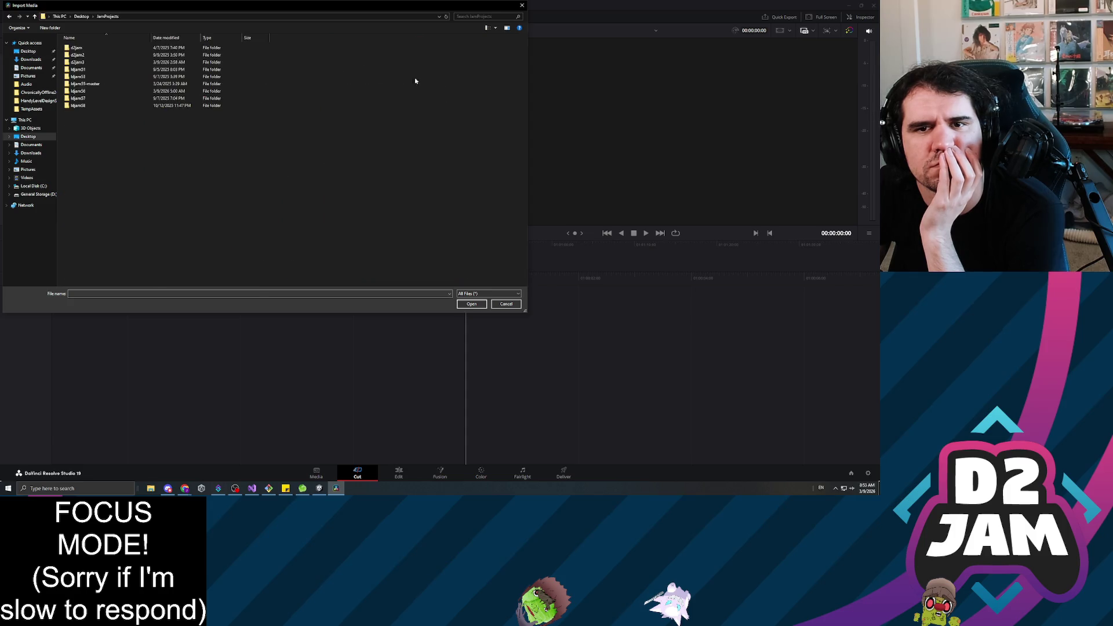
{"action": "double_click", "coordinate": [82, 62]}
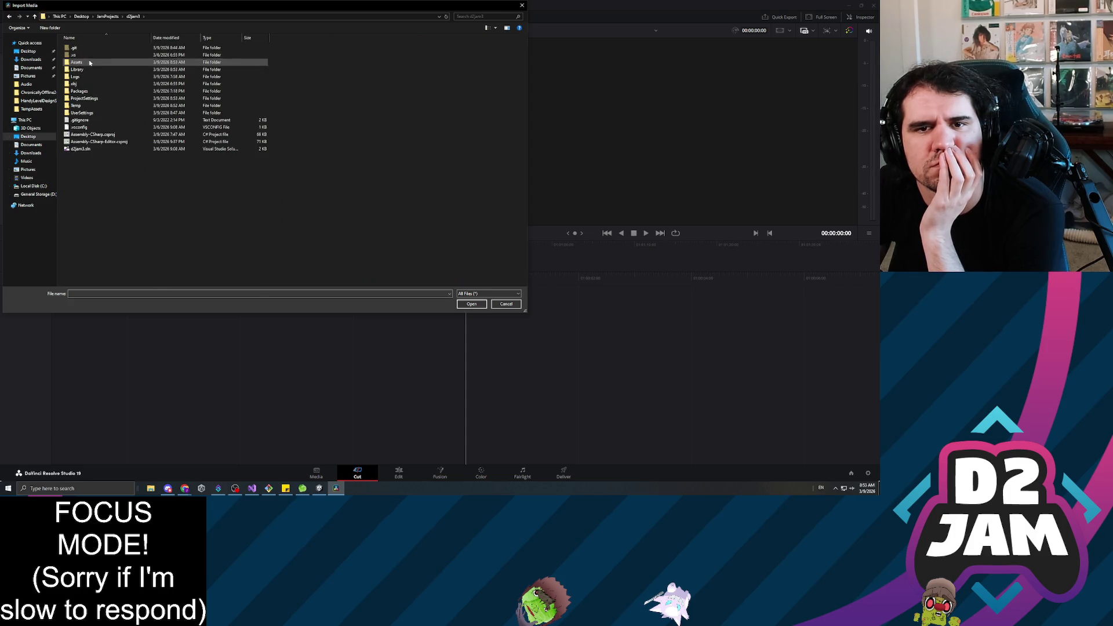
{"action": "double_click", "coordinate": [90, 63]}
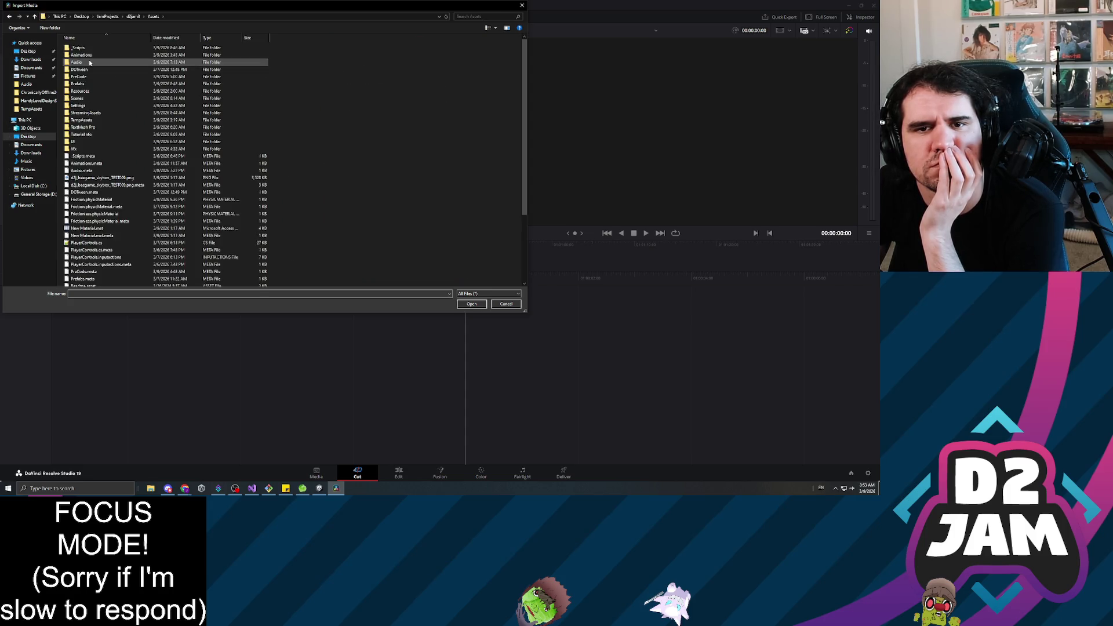
{"action": "double_click", "coordinate": [93, 112]}
{"action": "double_click", "coordinate": [109, 51]}
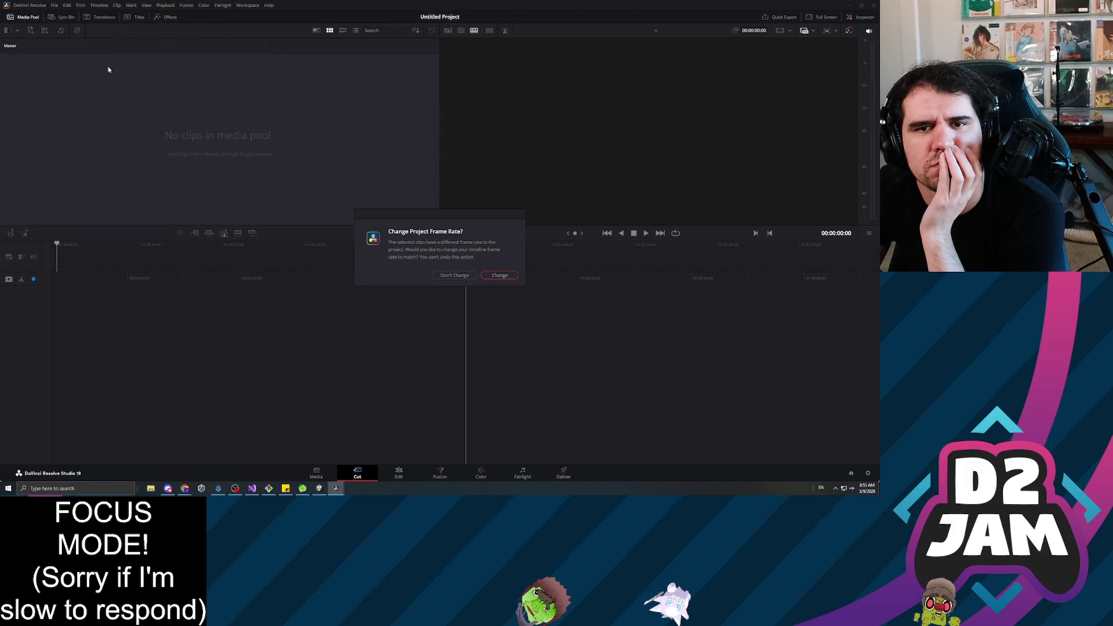
{"action": "left_click", "coordinate": [489, 277]}
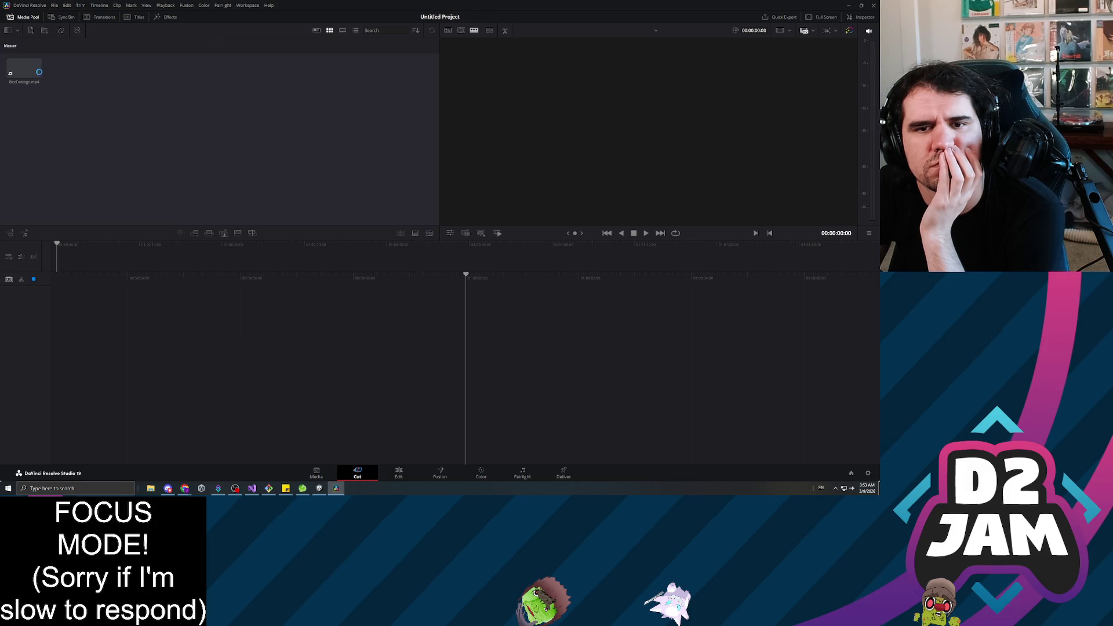
Drop BeeFootage.mp4 onto a new Timeline 1 on the Edit page, then go to Deliver.
{"action": "left_click", "coordinate": [399, 473]}
{"action": "mouse_move", "coordinate": [79, 53]}
{"action": "left_mouse_down"}
{"action": "mouse_move", "coordinate": [320, 287]}
{"action": "mouse_move", "coordinate": [357, 354]}
{"action": "left_mouse_up"}
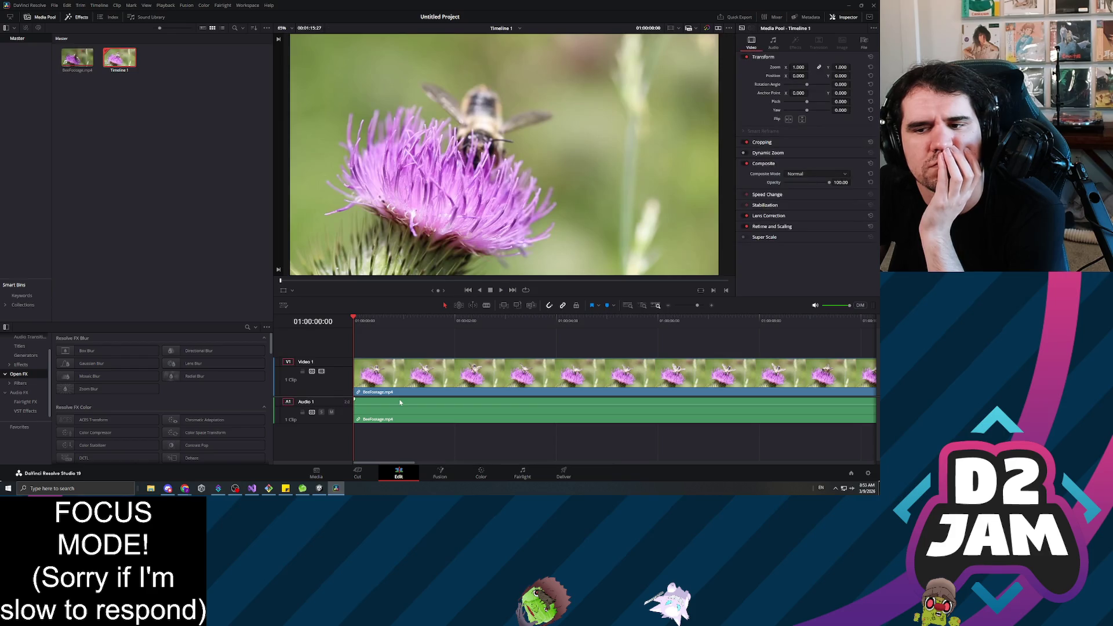
{"action": "left_click", "coordinate": [563, 473]}
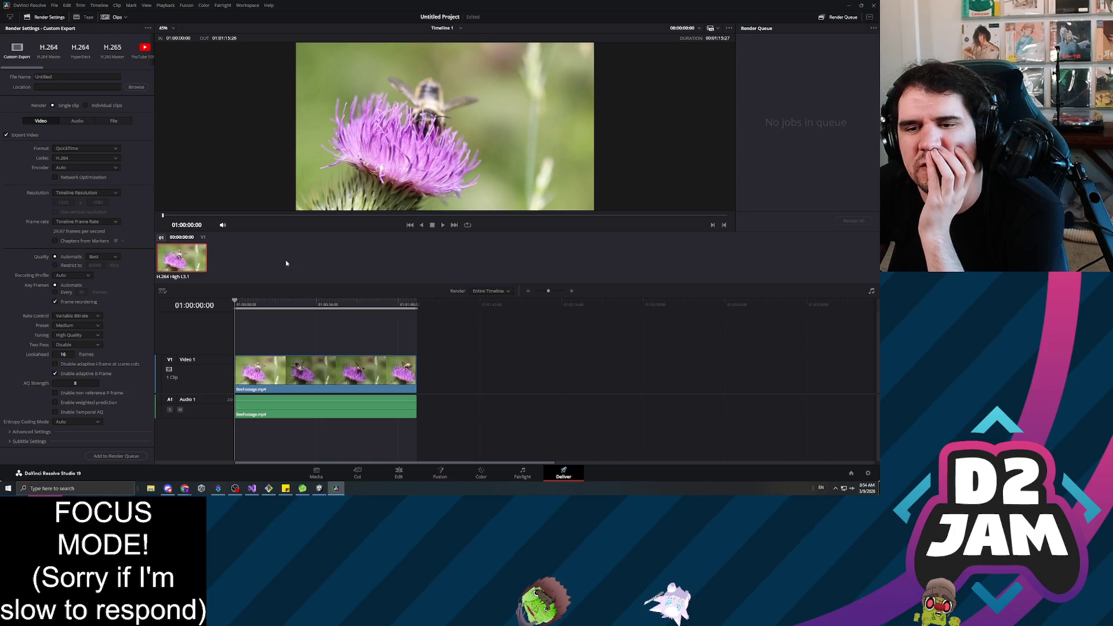
Choose the YouTube 1080p render preset and name the output file BeeFootage.
{"action": "left_click", "coordinate": [143, 51]}
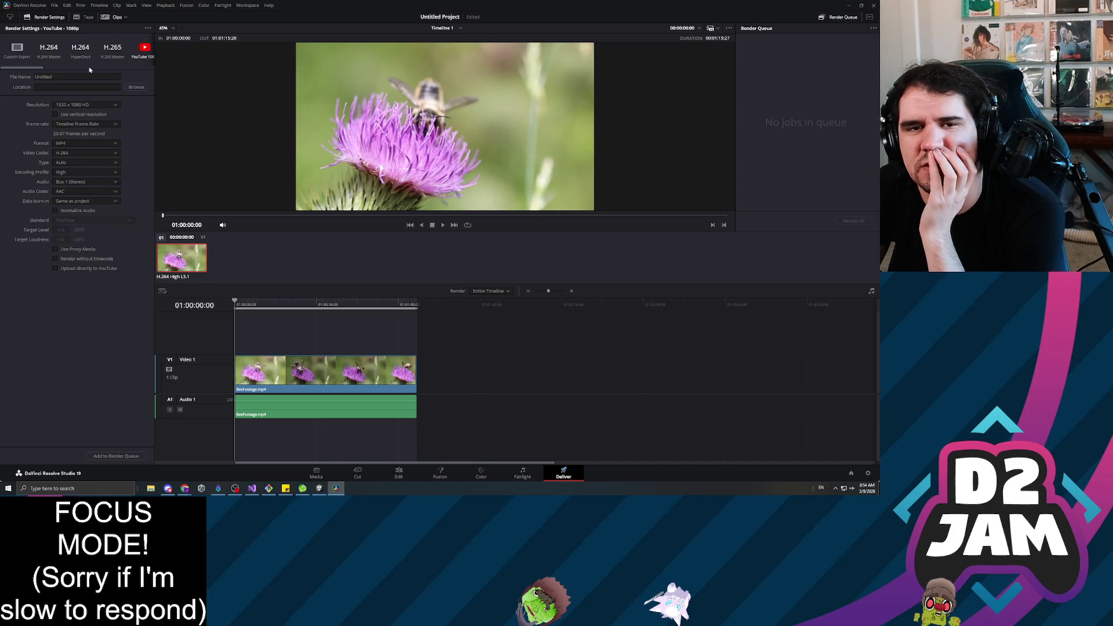
{"action": "scroll", "coordinate": [81, 64], "scroll_direction": "down", "scroll_amount": 2}
{"action": "scroll", "coordinate": [63, 70], "scroll_direction": "up", "scroll_amount": 2}
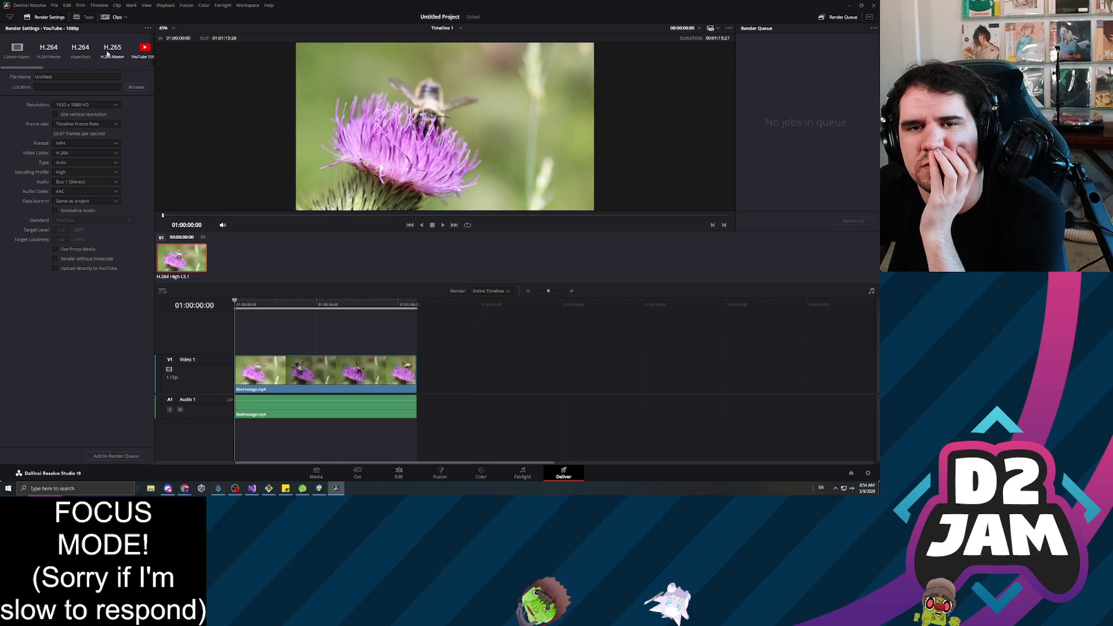
{"action": "left_click", "coordinate": [75, 76]}
{"action": "double_click", "coordinate": [44, 76]}
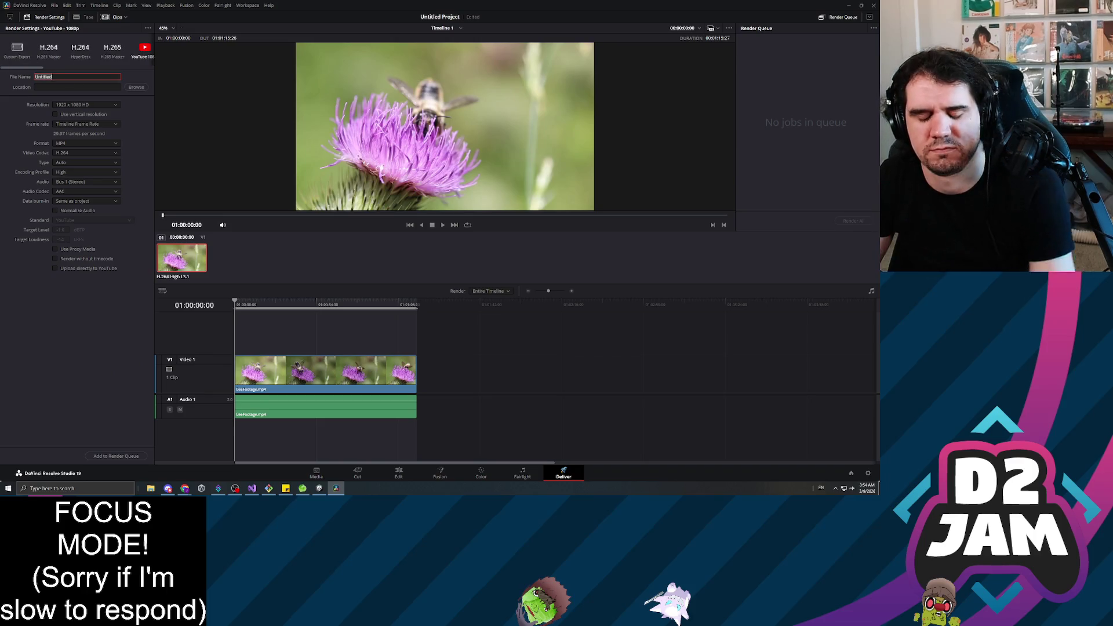
{"action": "type", "text": "BeeFootage"}
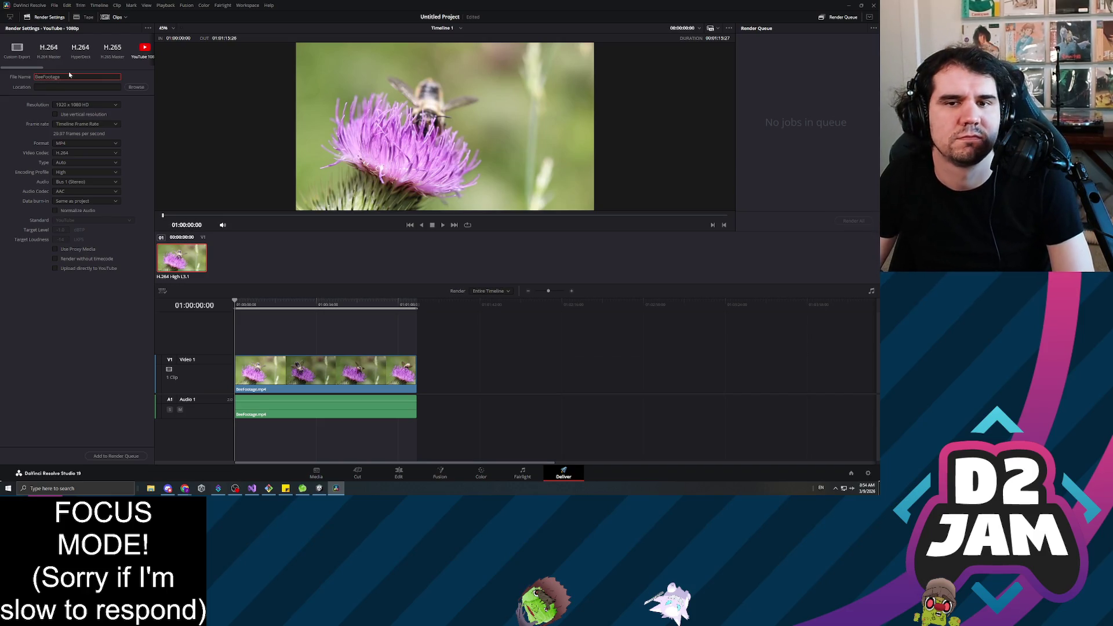
Shorten the output name to BeeFoot and set the Desktop as render destination.
{"action": "left_click", "coordinate": [135, 87]}
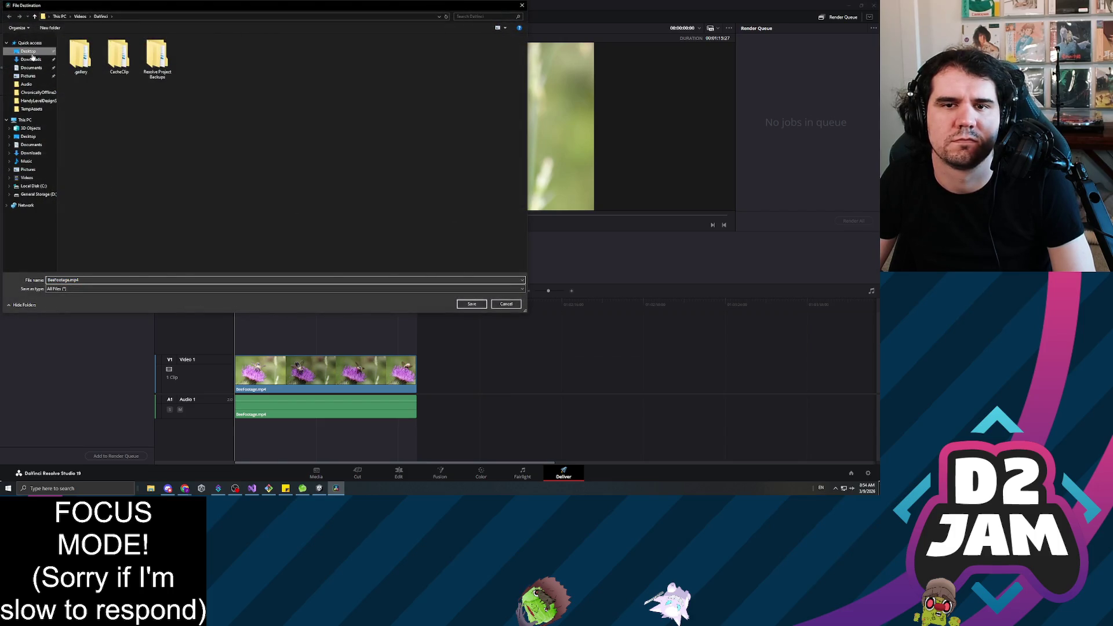
{"action": "left_click", "coordinate": [462, 307]}
{"action": "left_click", "coordinate": [72, 76]}
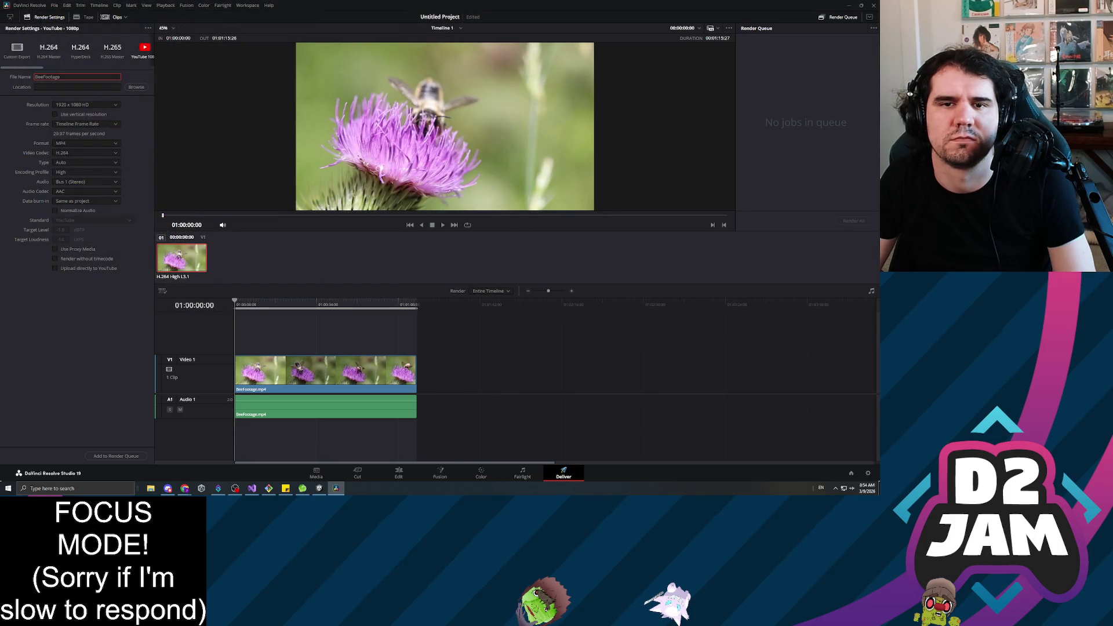
{"action": "key", "text": "BackSpace"}
{"action": "key", "text": "BackSpace"}
{"action": "key", "text": "BackSpace"}
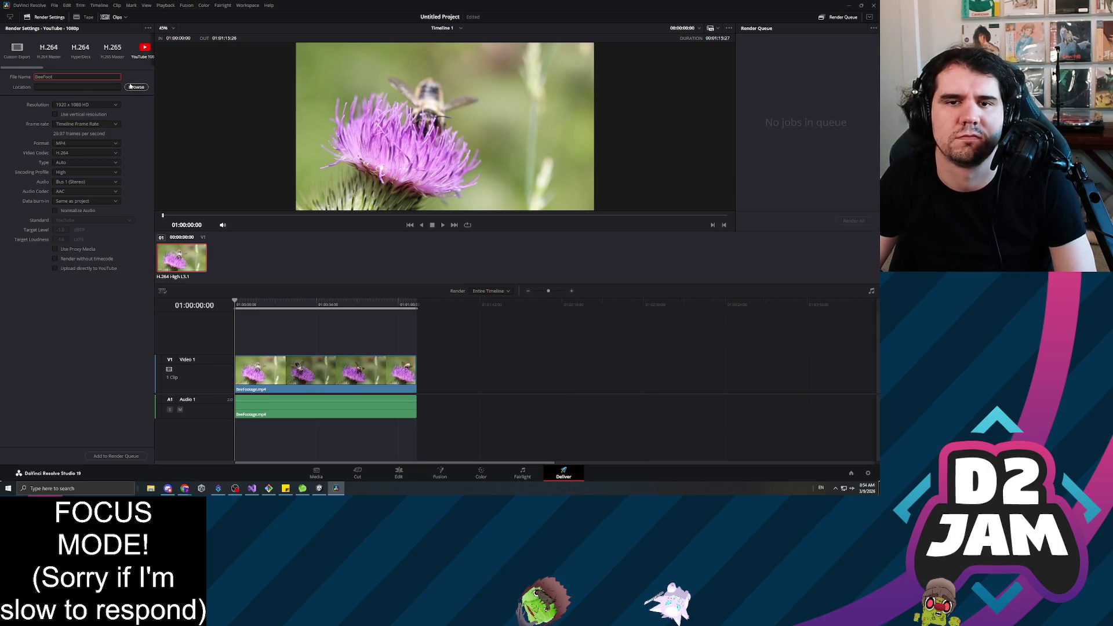
{"action": "left_click", "coordinate": [133, 86]}
{"action": "left_click", "coordinate": [34, 51]}
{"action": "left_click", "coordinate": [472, 304]}
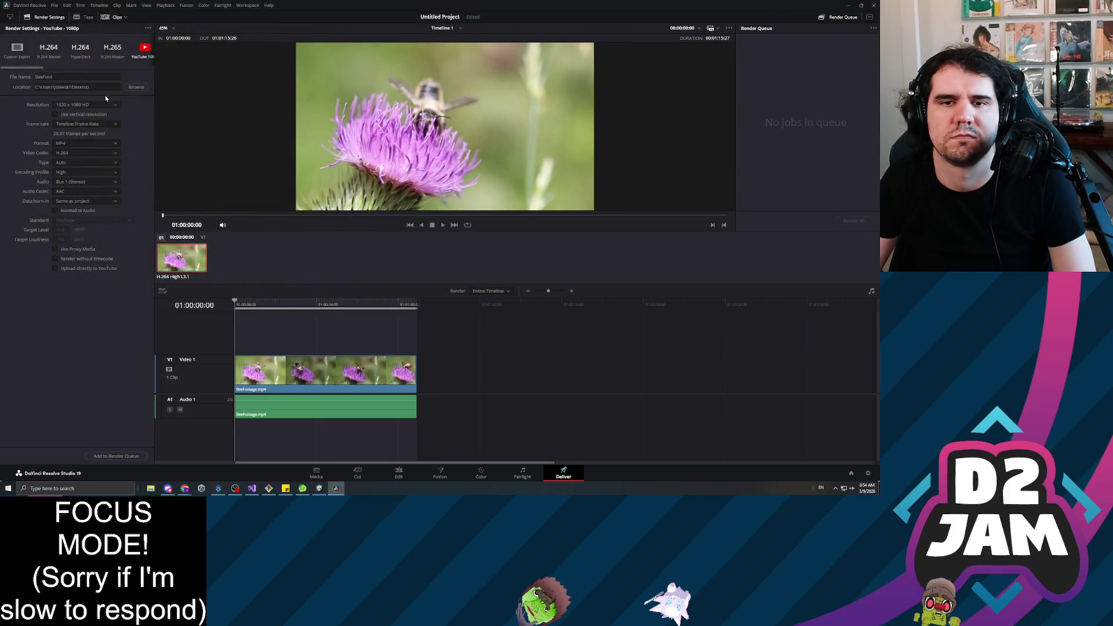
Queue the job and render Timeline 1 to BeeFoot.mp4, then return to Unity.
{"action": "left_click", "coordinate": [128, 455]}
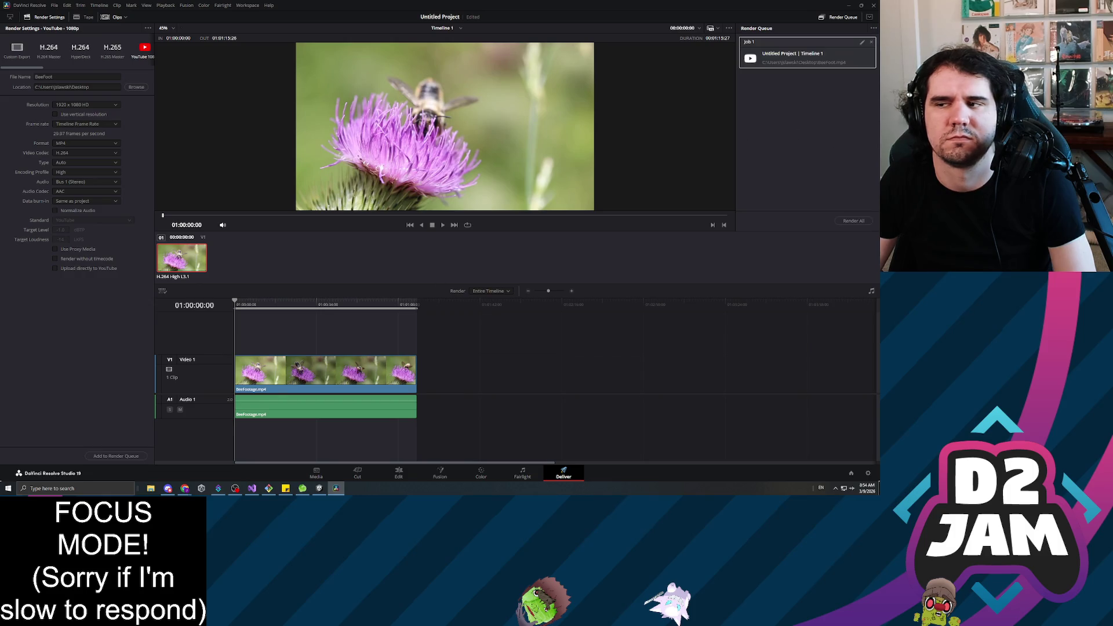
{"action": "left_click", "coordinate": [852, 221]}
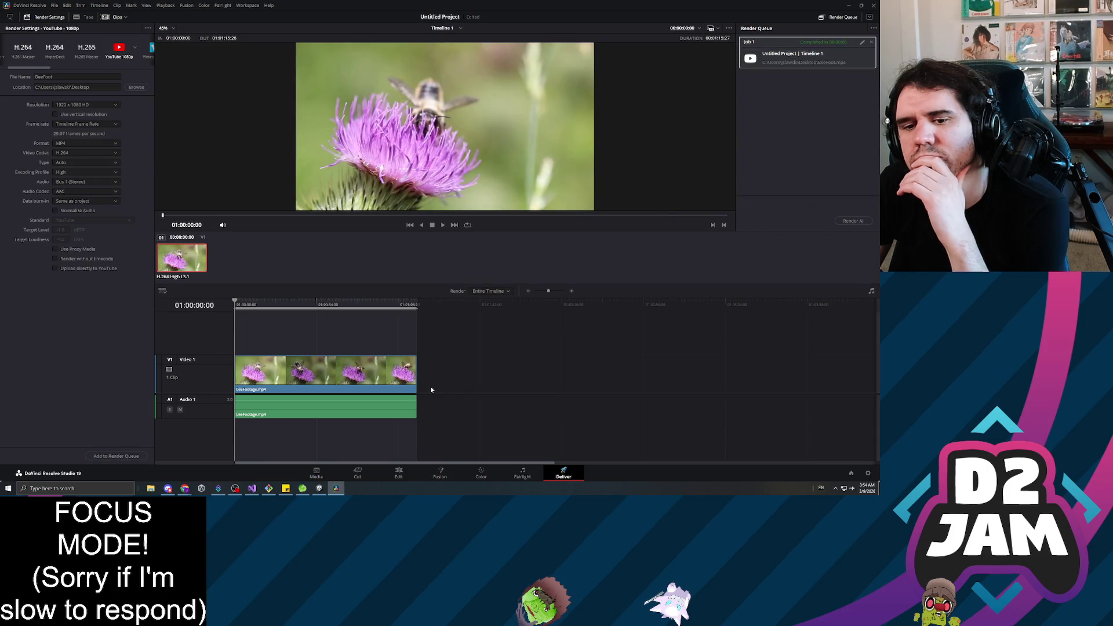
{"action": "left_click", "coordinate": [319, 488]}
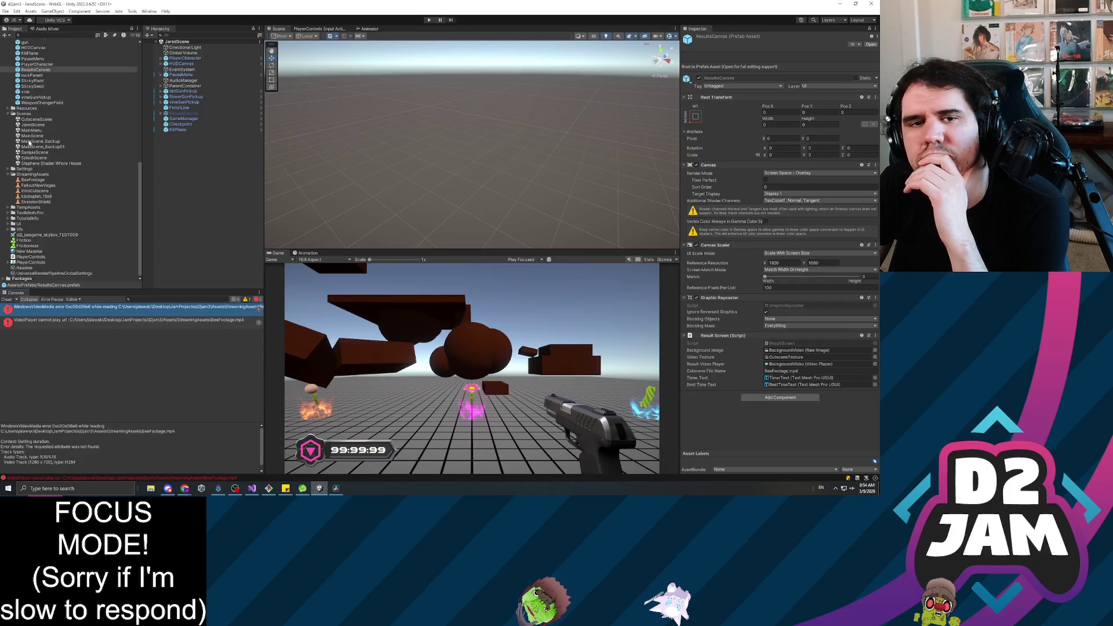
Import BeeFoot.mp4 from the Desktop into StreamingAssets and select the ResultsCanvas prefab.
{"action": "right_click", "coordinate": [27, 176]}
{"action": "mouse_move", "coordinate": [46, 177]}
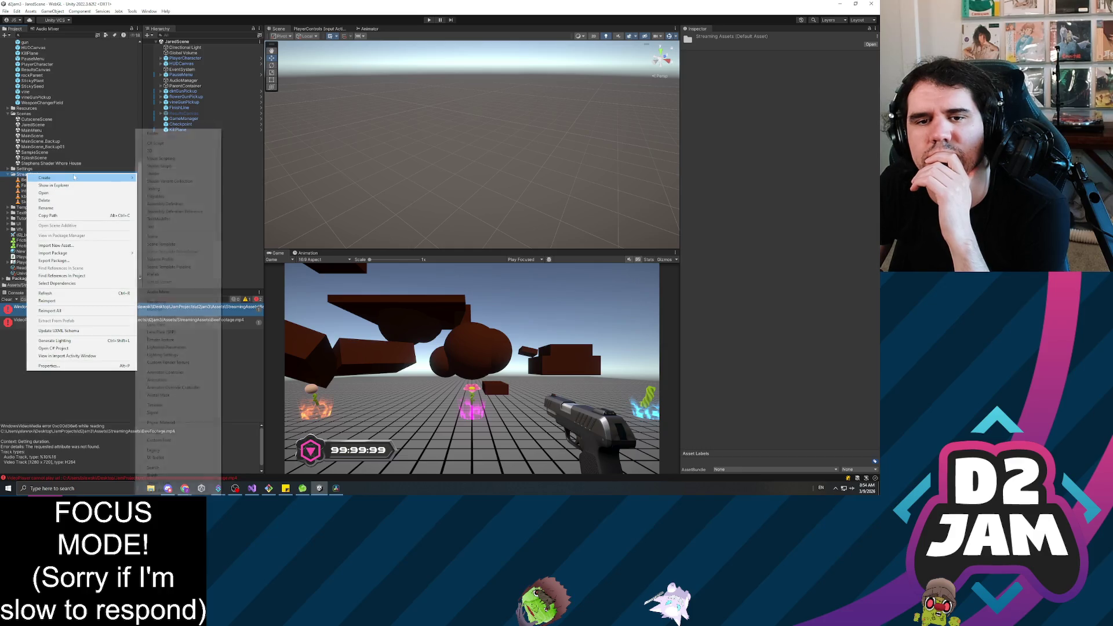
{"action": "left_click", "coordinate": [65, 247]}
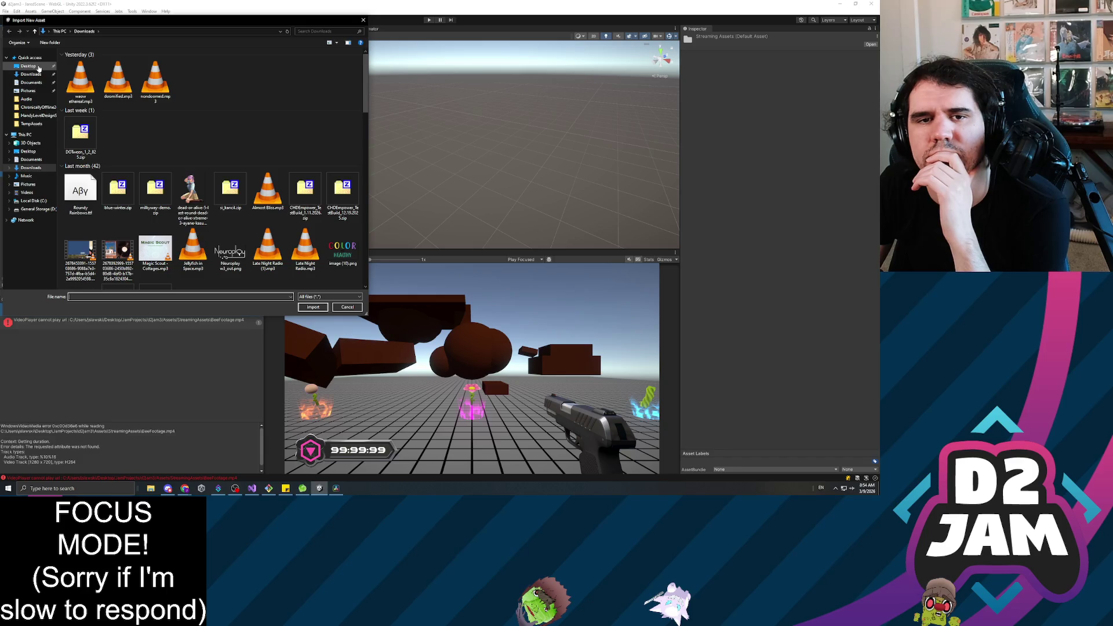
{"action": "scroll", "coordinate": [181, 216], "scroll_direction": "down", "scroll_amount": 2}
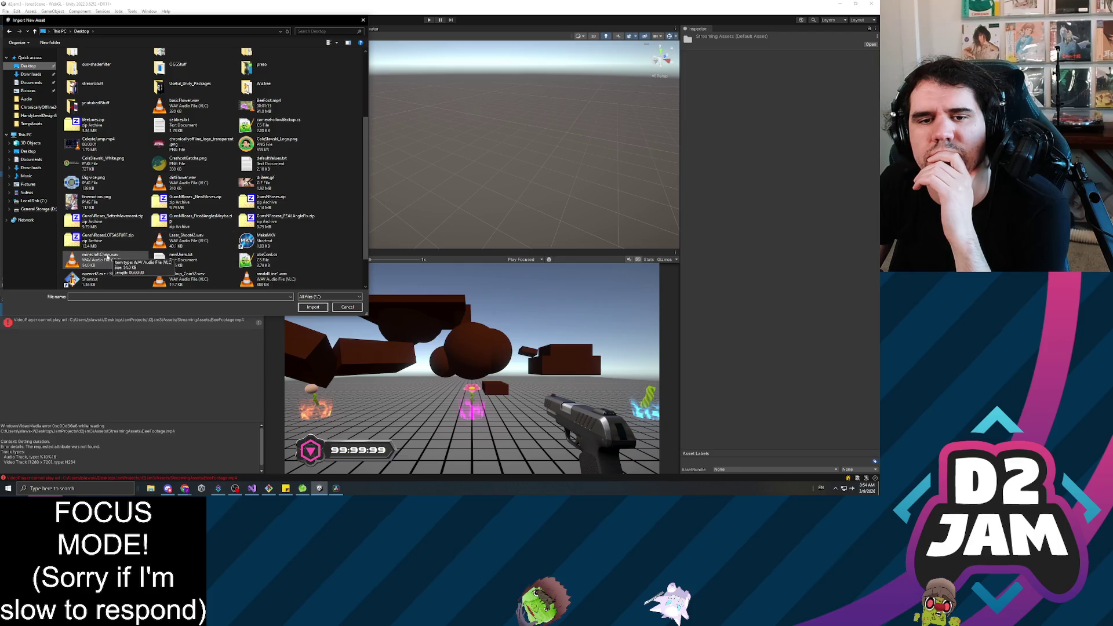
{"action": "scroll", "coordinate": [302, 249], "scroll_direction": "down", "scroll_amount": 1}
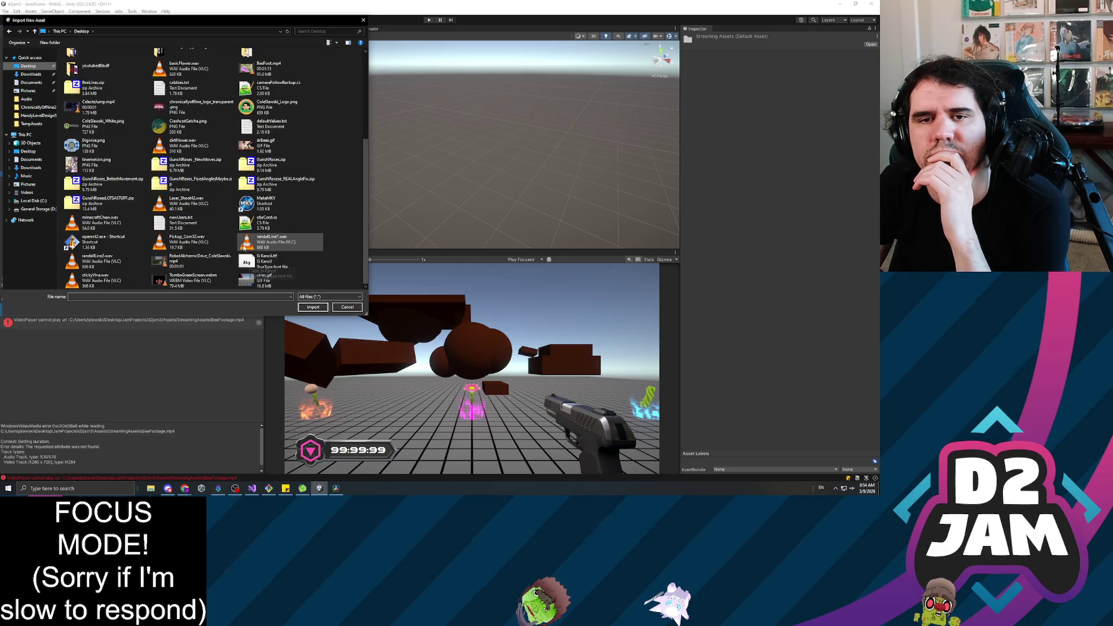
{"action": "scroll", "coordinate": [226, 212], "scroll_direction": "up", "scroll_amount": 1}
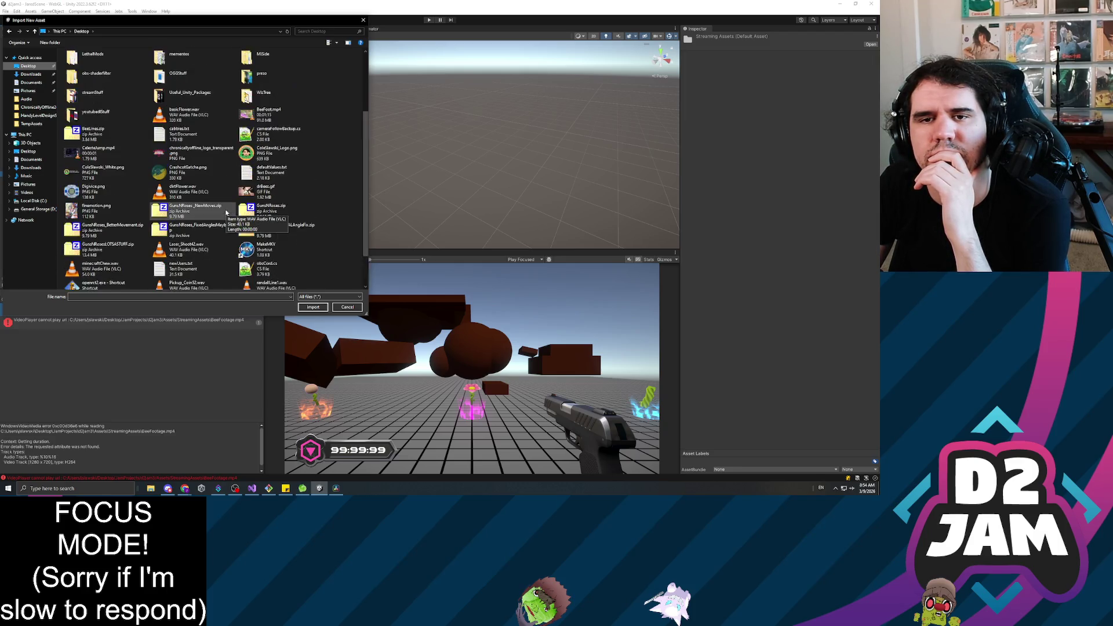
{"action": "double_click", "coordinate": [255, 115]}
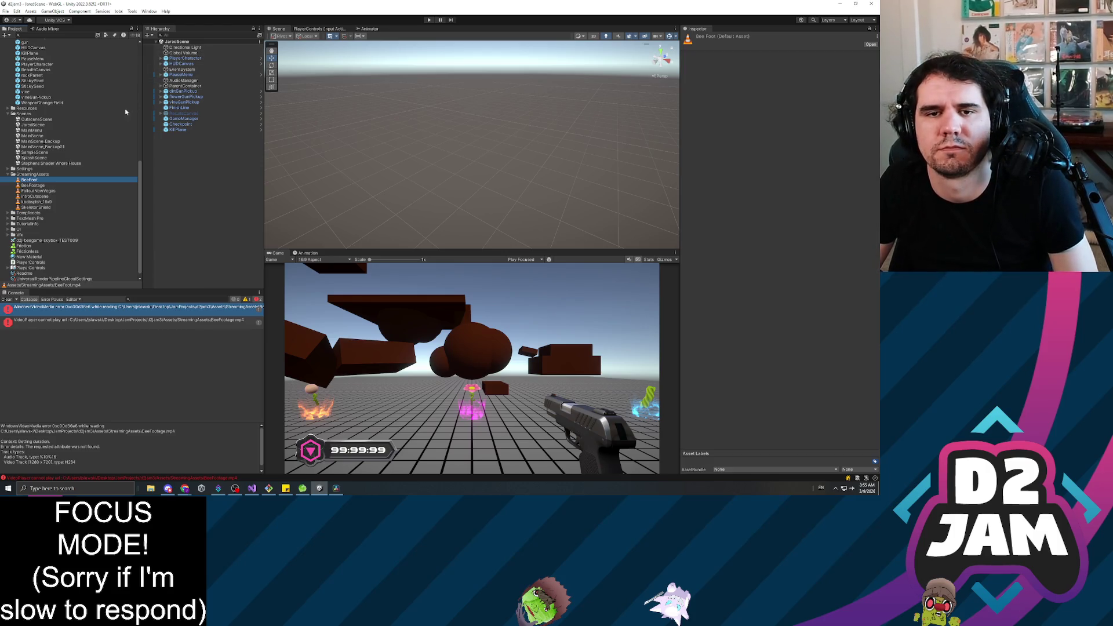
{"action": "left_click", "coordinate": [32, 86]}
In the ResultsCanvas prefab, set Cutscene File Name to BeeFoot.mp4 and start play mode.
{"action": "double_click", "coordinate": [35, 69]}
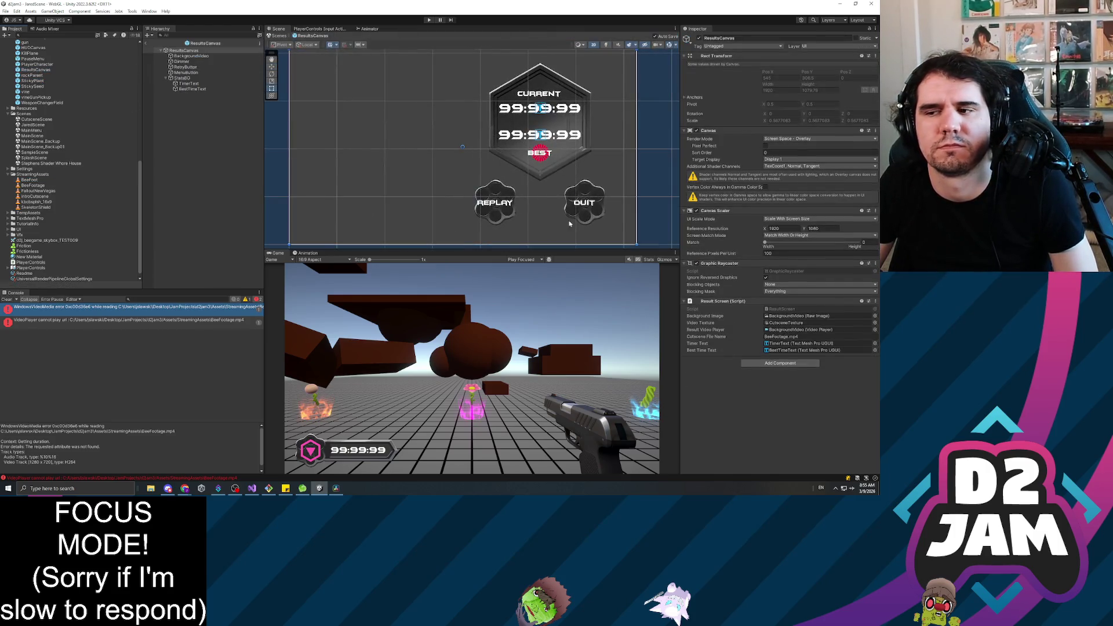
{"action": "left_click", "coordinate": [868, 336]}
{"action": "type", "text": "B"}
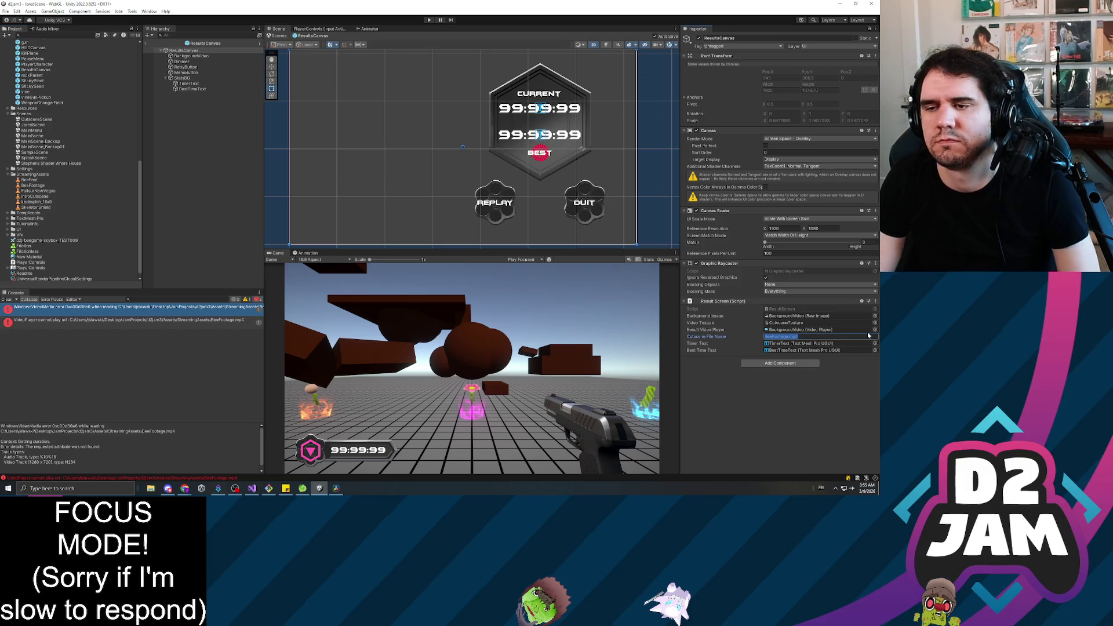
{"action": "type", "text": "eeFoot"}
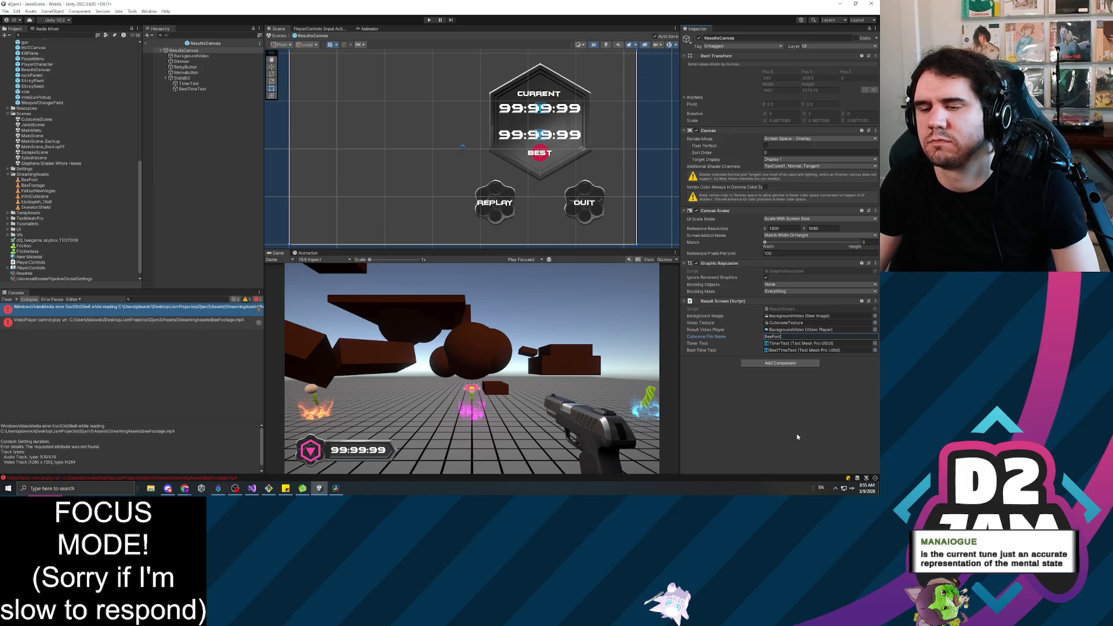
{"action": "type", "text": ".mp4"}
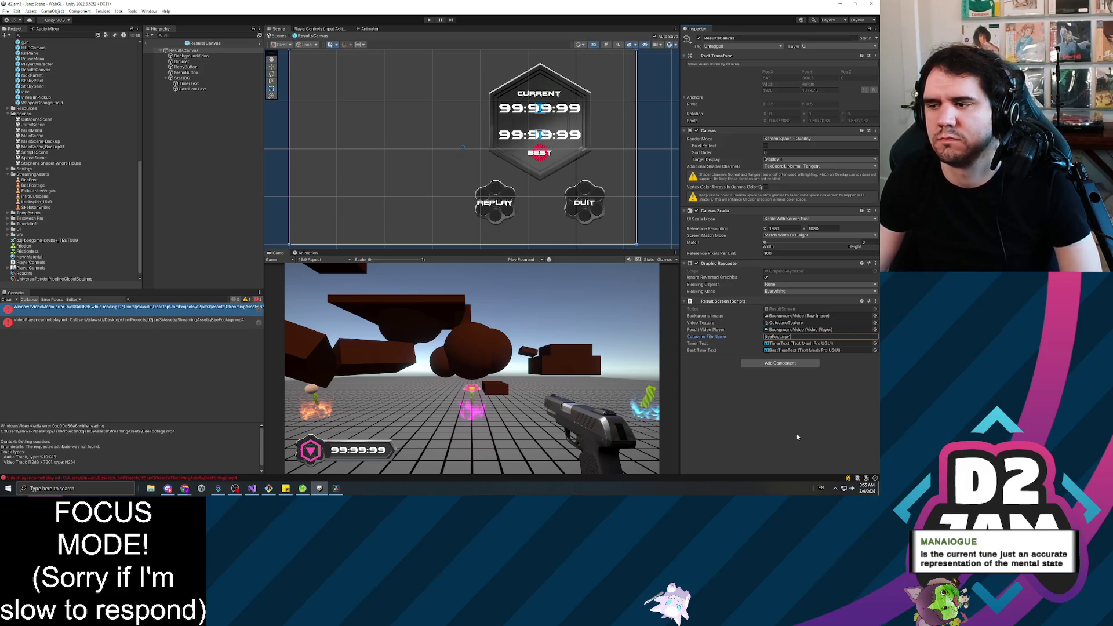
{"action": "key", "text": "Return"}
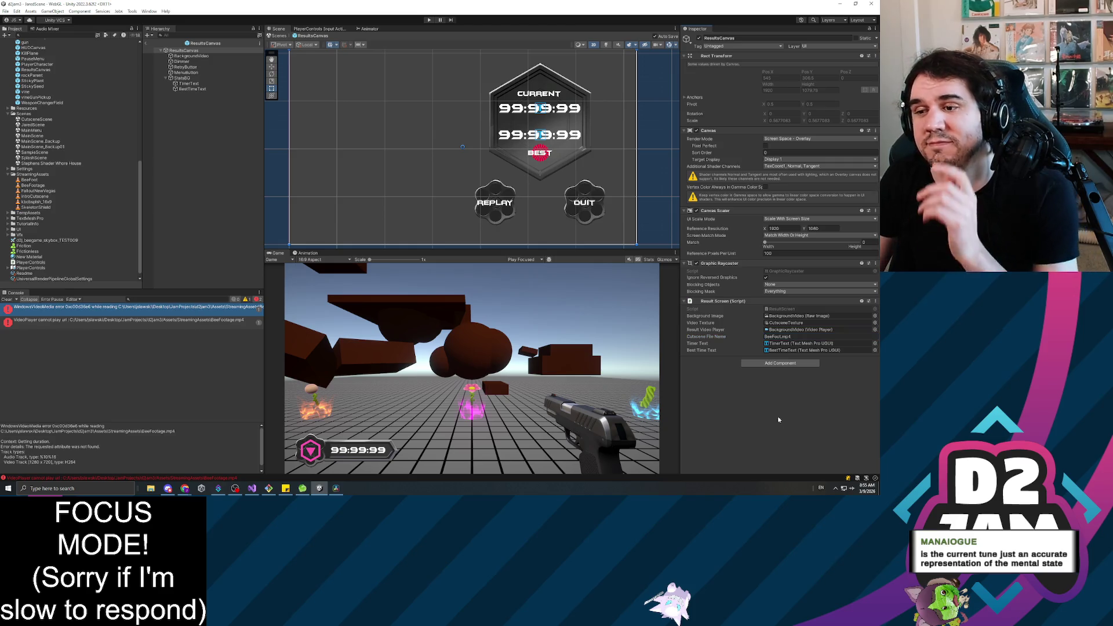
{"action": "left_click", "coordinate": [428, 20]}
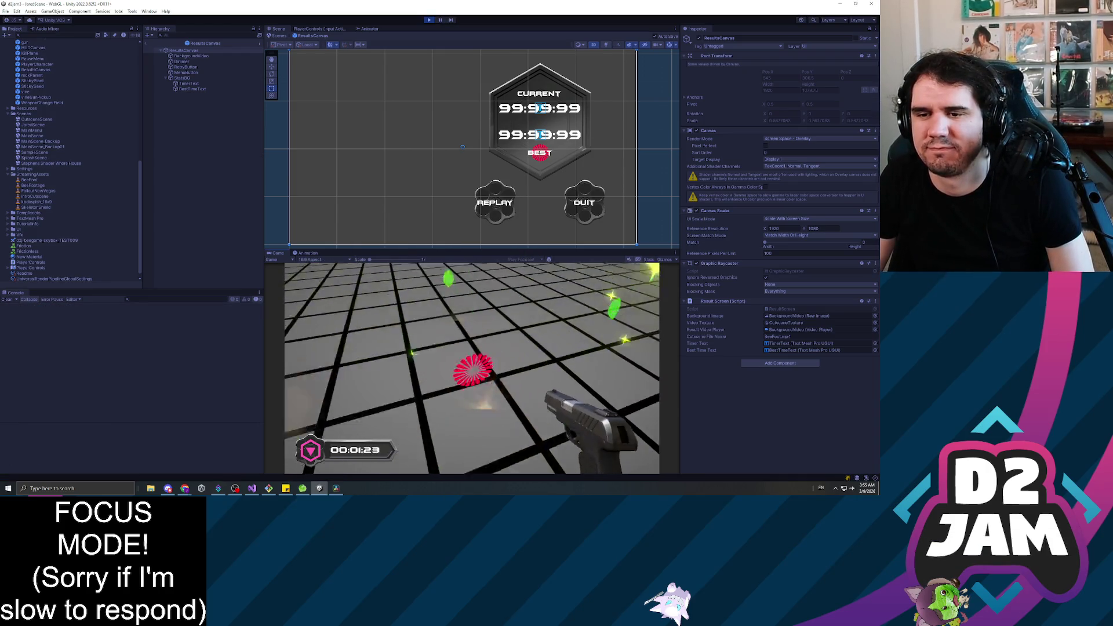
Play through to the results screen, set the Dimmer's colour alpha to 0, and exit the prefab.
{"action": "key", "text": "w"}
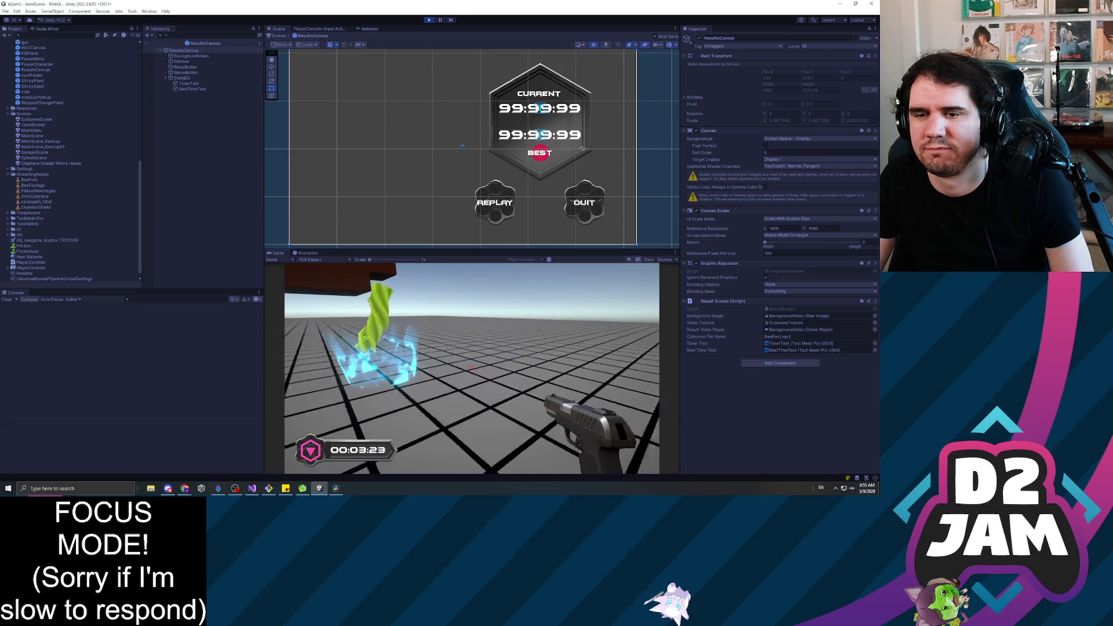
{"action": "key", "text": "w"}
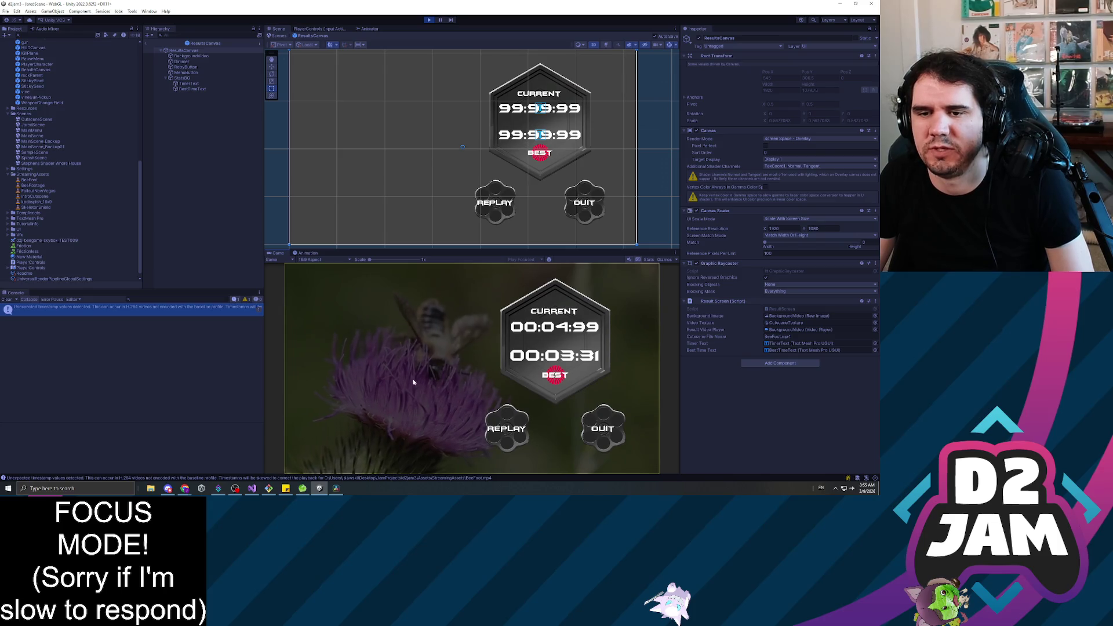
{"action": "left_click", "coordinate": [594, 157]}
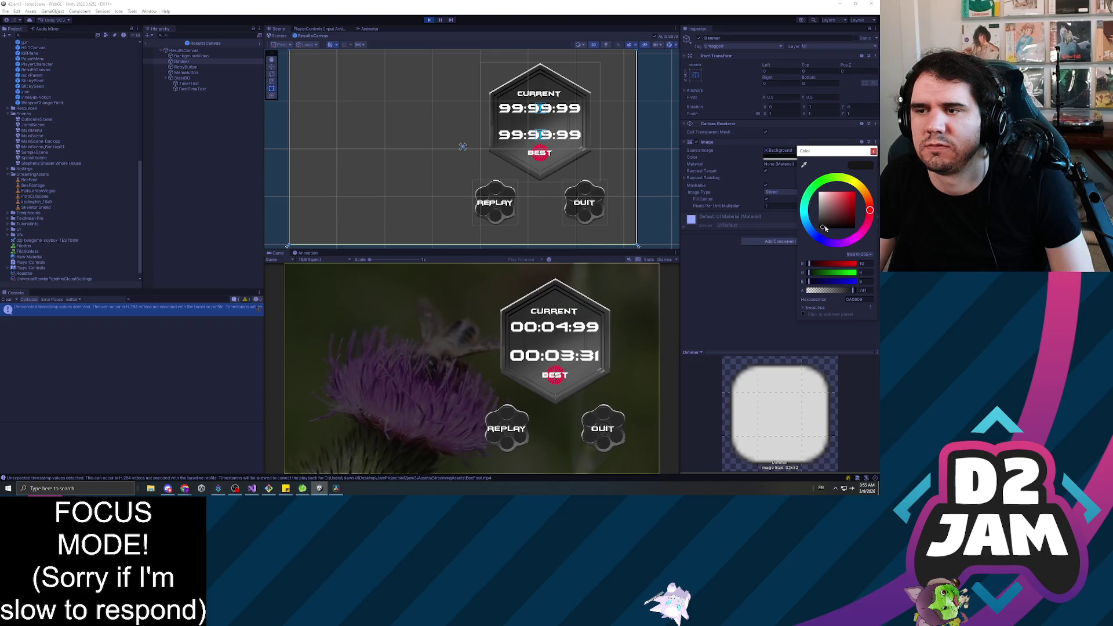
{"action": "left_click_drag", "start_coordinate": [852, 292], "coordinate": [735, 298]}
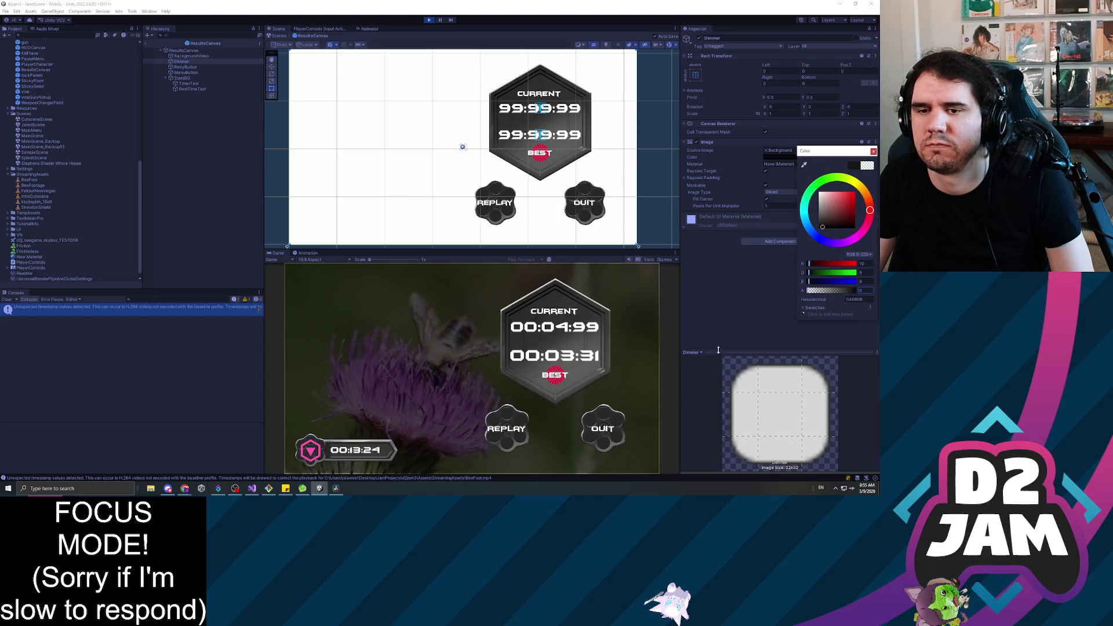
{"action": "left_click", "coordinate": [715, 317]}
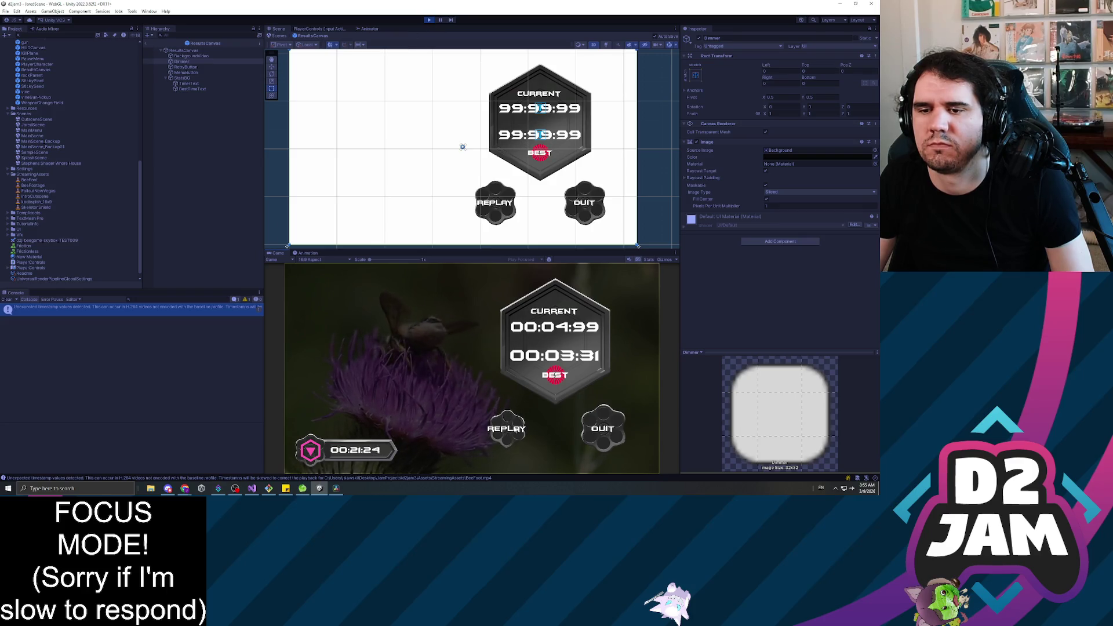
{"action": "left_click", "coordinate": [146, 43]}
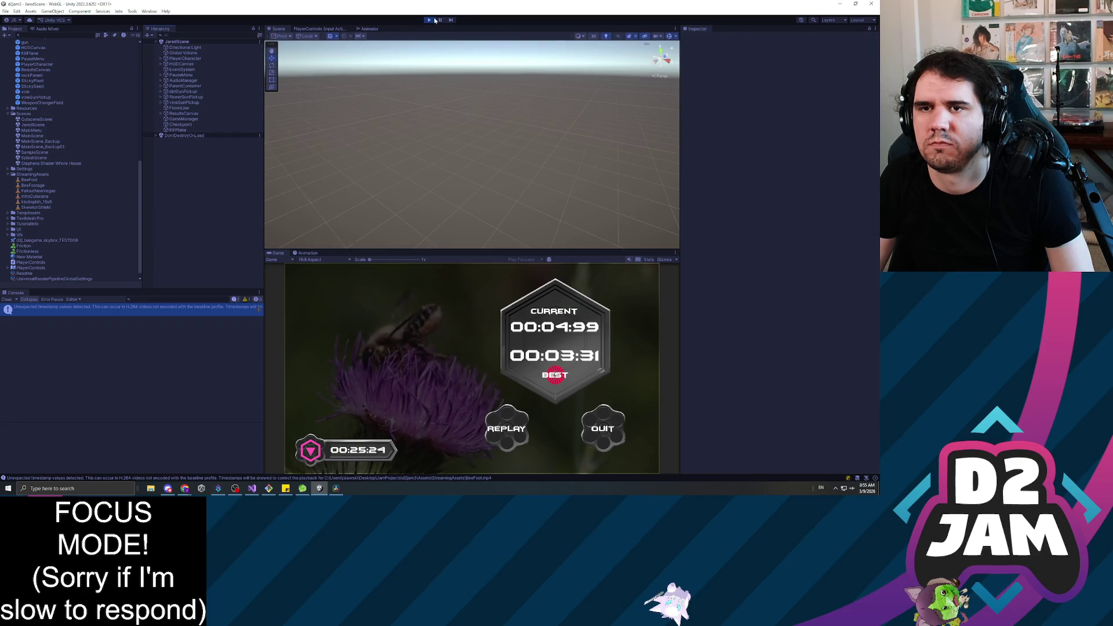
Stop play, check the Dimmer's colour in the ResultsCanvas prefab, and return to the scene.
{"action": "key", "text": "ctrl+p"}
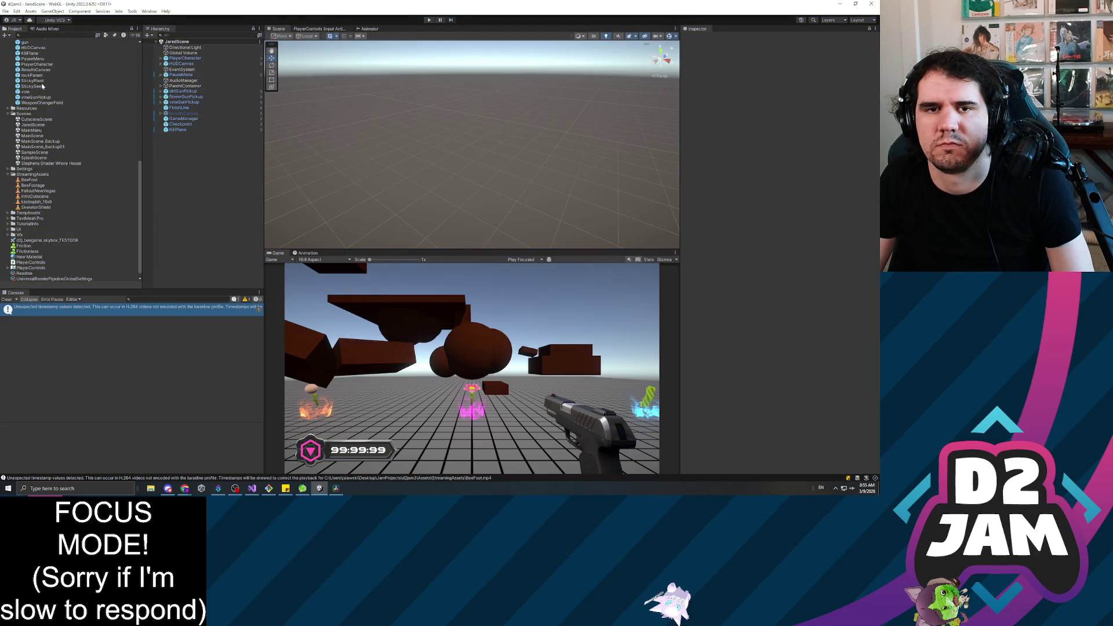
{"action": "double_click", "coordinate": [39, 70]}
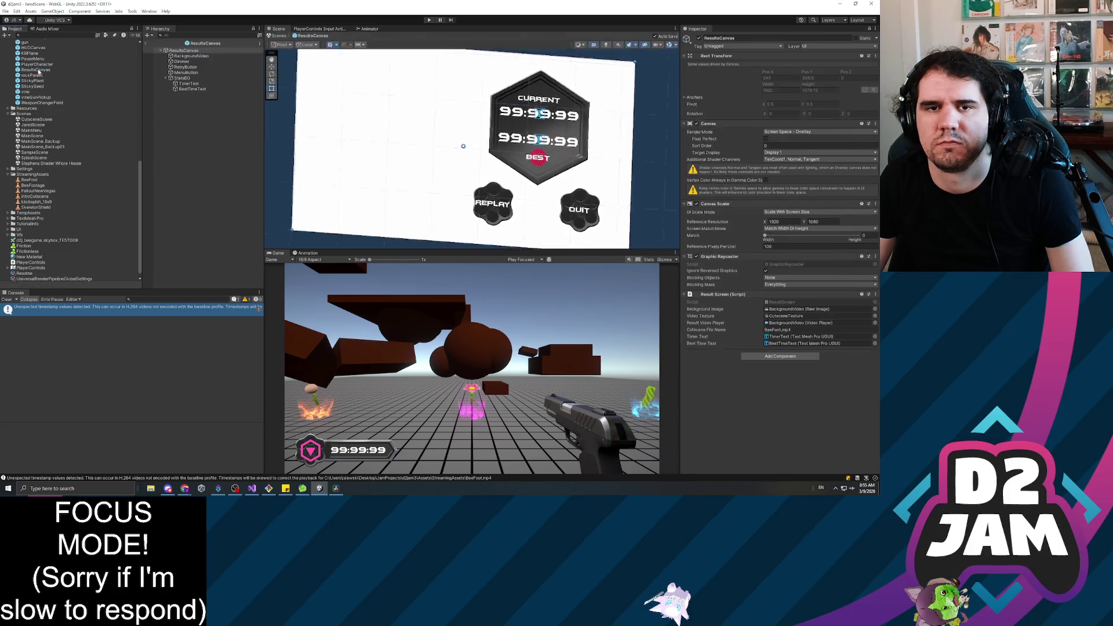
{"action": "left_click", "coordinate": [194, 56]}
{"action": "left_click", "coordinate": [193, 61]}
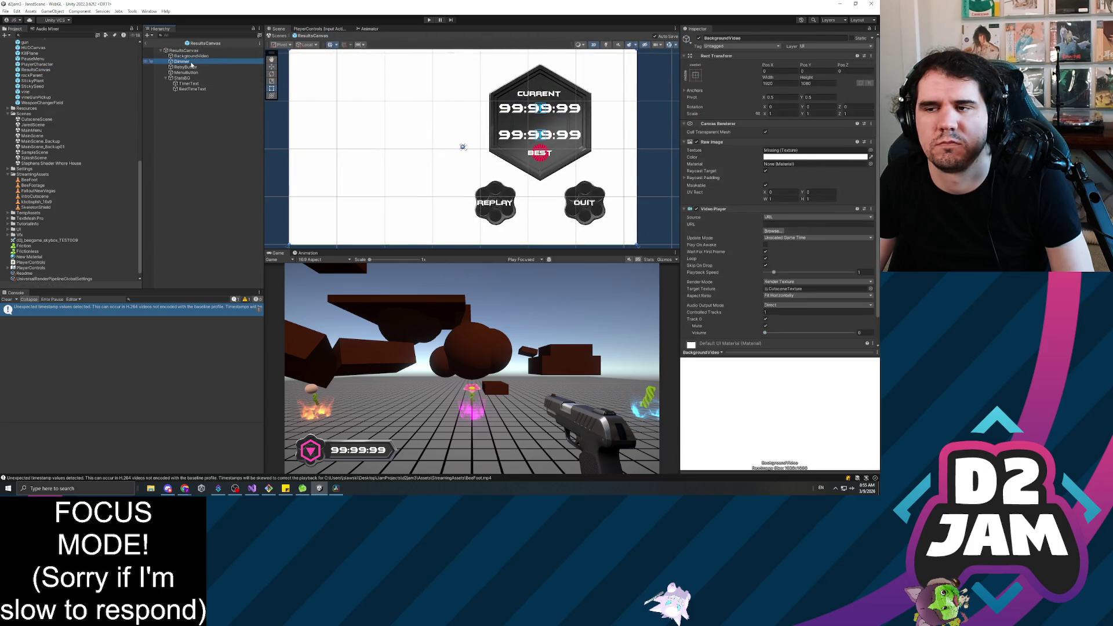
{"action": "left_click", "coordinate": [781, 157]}
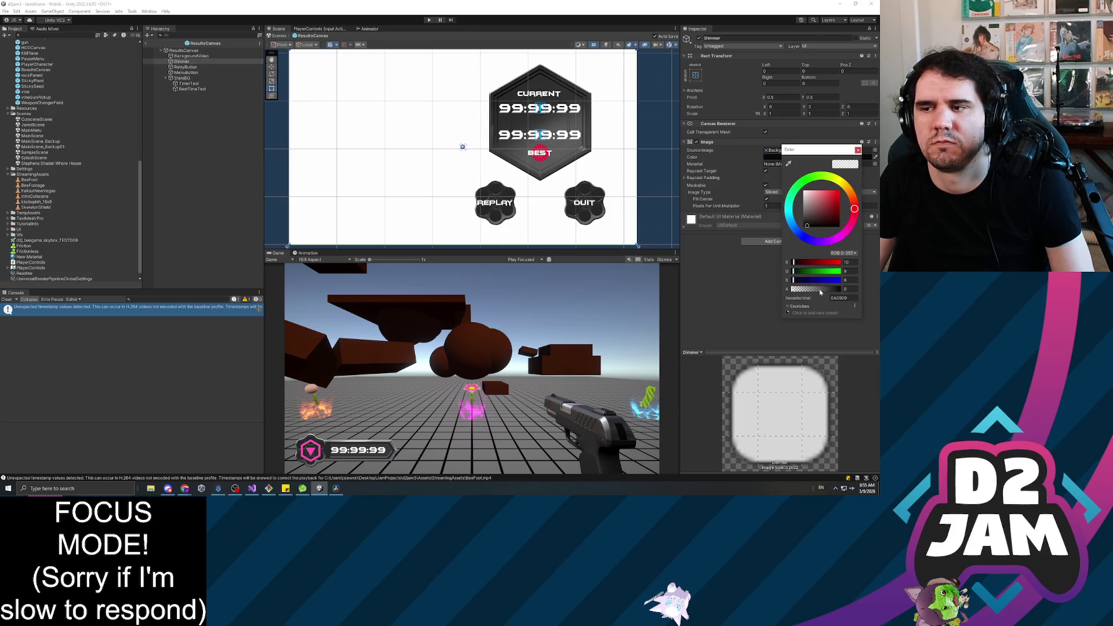
{"action": "left_click", "coordinate": [858, 151]}
{"action": "left_click", "coordinate": [187, 143]}
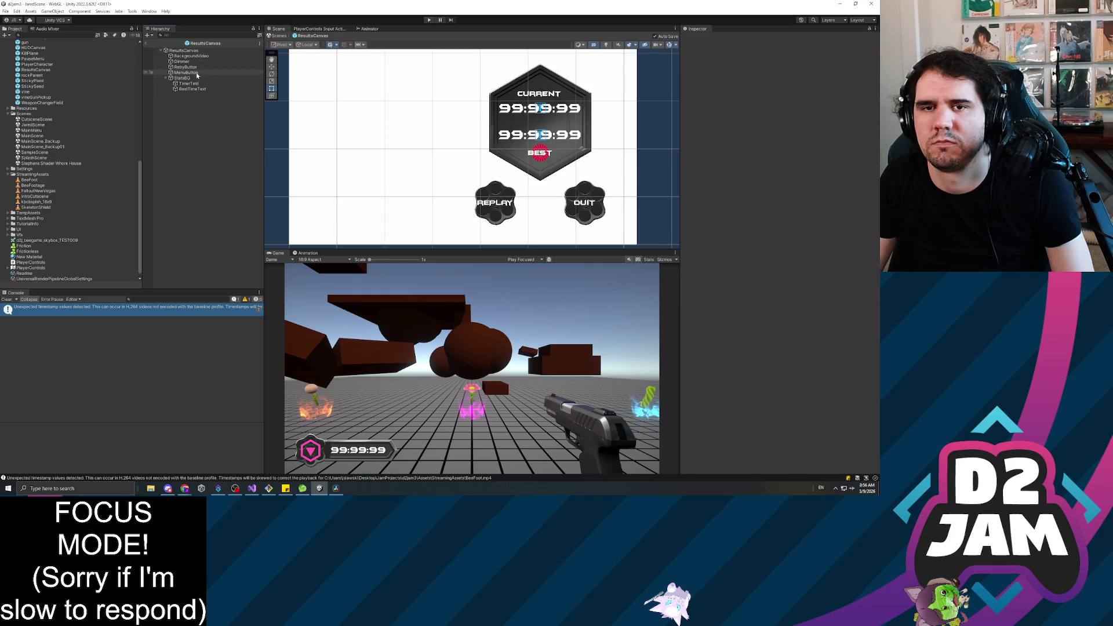
{"action": "left_click", "coordinate": [146, 45]}
Set the PauseMenu canvas Sort Order to 1.
{"action": "left_click", "coordinate": [177, 130]}
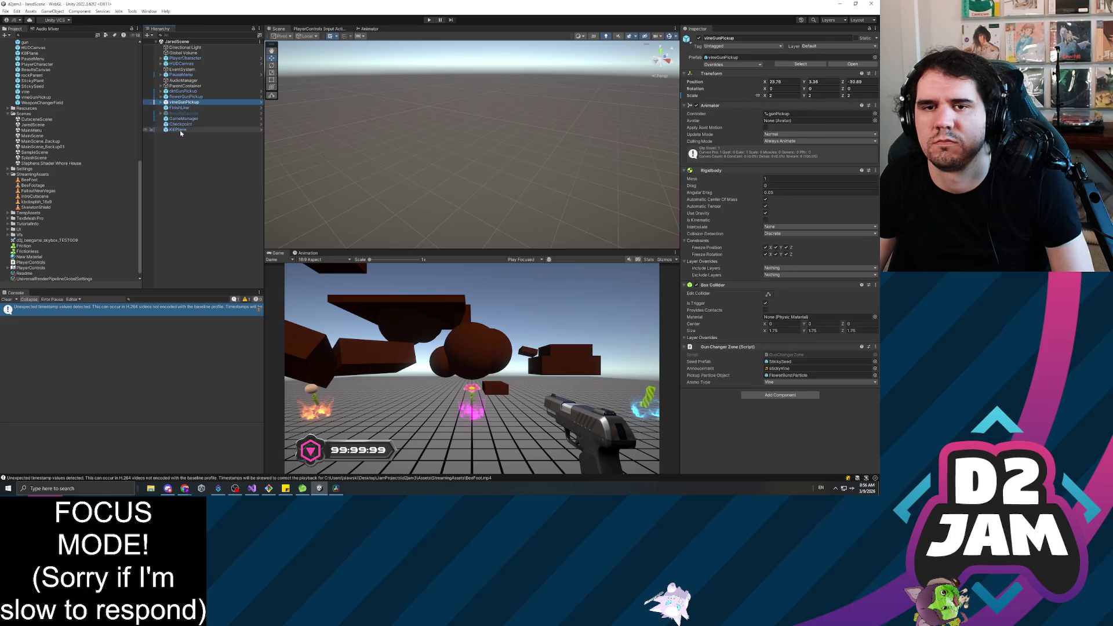
{"action": "left_click", "coordinate": [180, 64]}
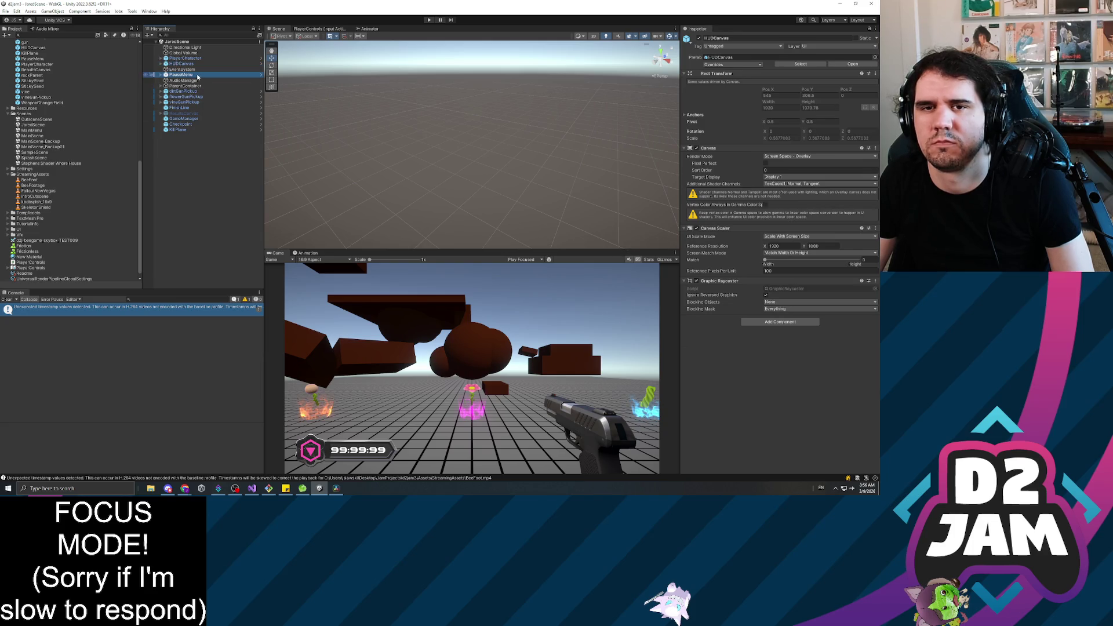
{"action": "left_click", "coordinate": [180, 75]}
{"action": "left_click", "coordinate": [771, 170]}
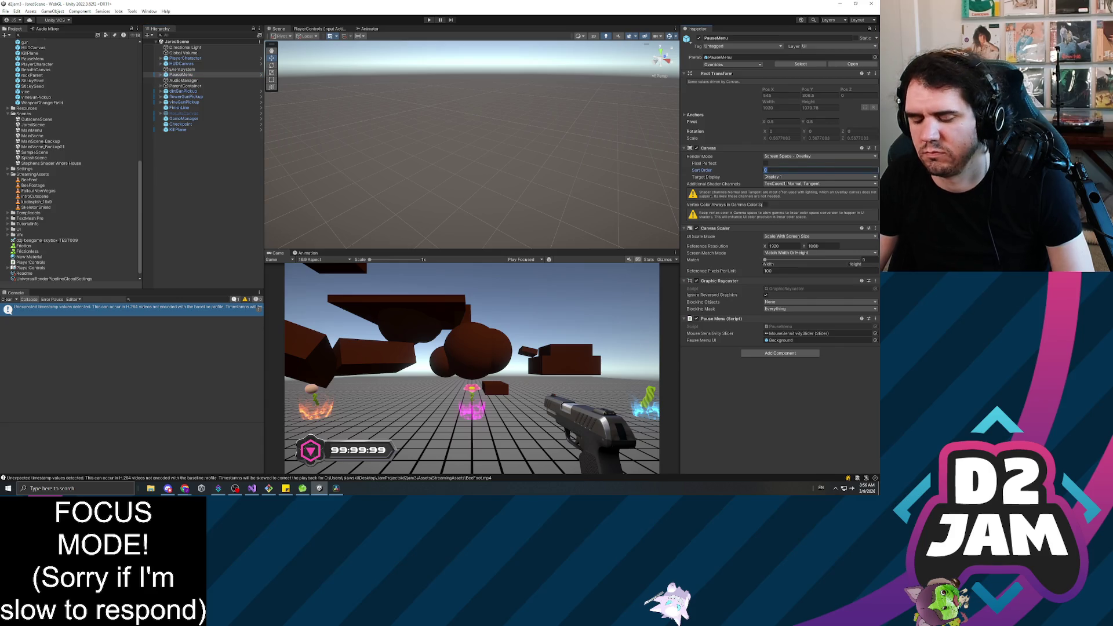
{"action": "type", "text": "1"}
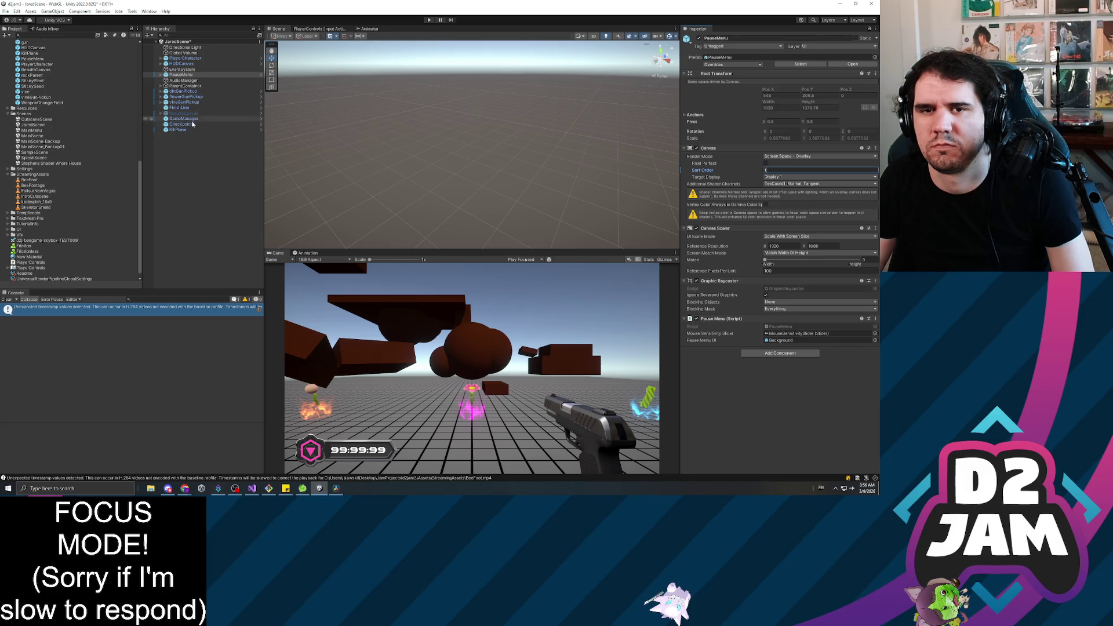
{"action": "left_click", "coordinate": [785, 163]}
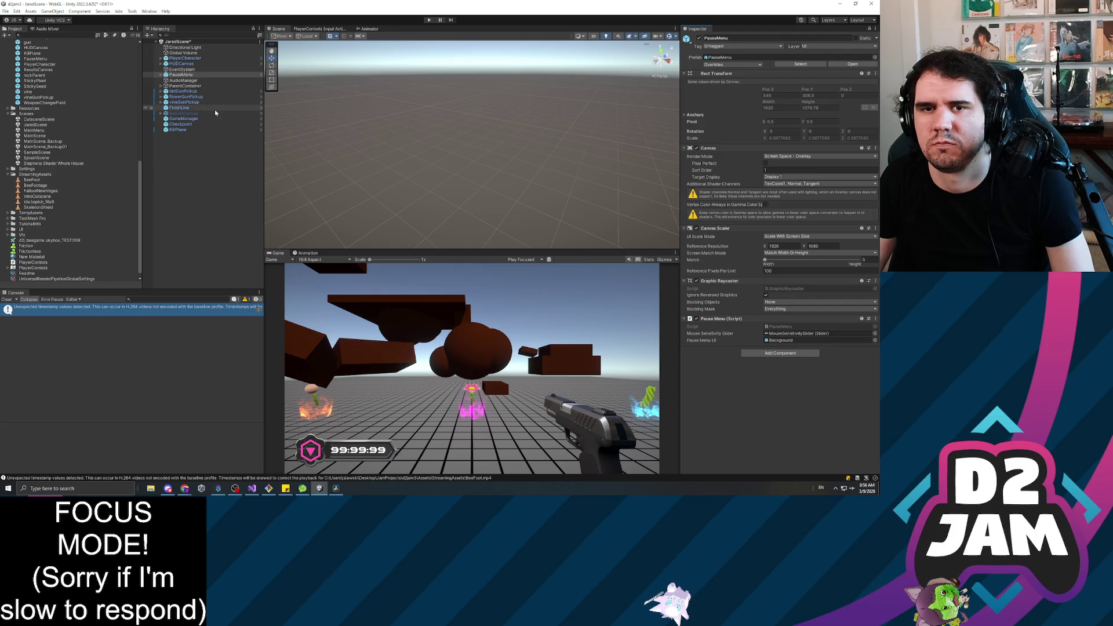
Set the ResultsCanvas Sort Order to 2 and start a test run.
{"action": "left_click", "coordinate": [183, 113]}
{"action": "left_click", "coordinate": [787, 163]}
{"action": "type", "text": "2"}
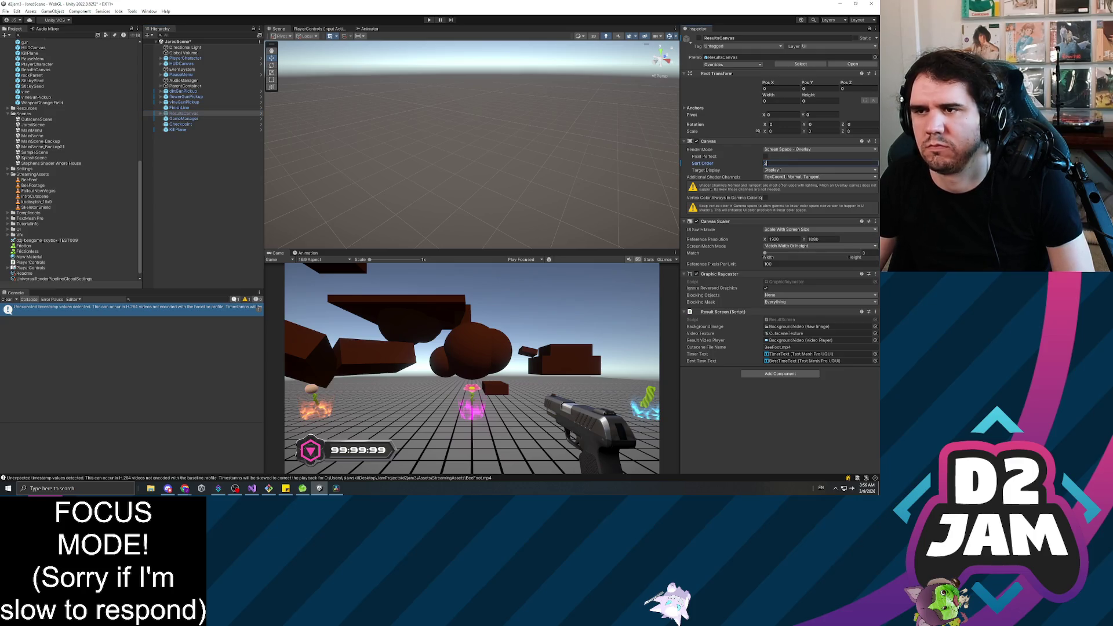
{"action": "key", "text": "Return"}
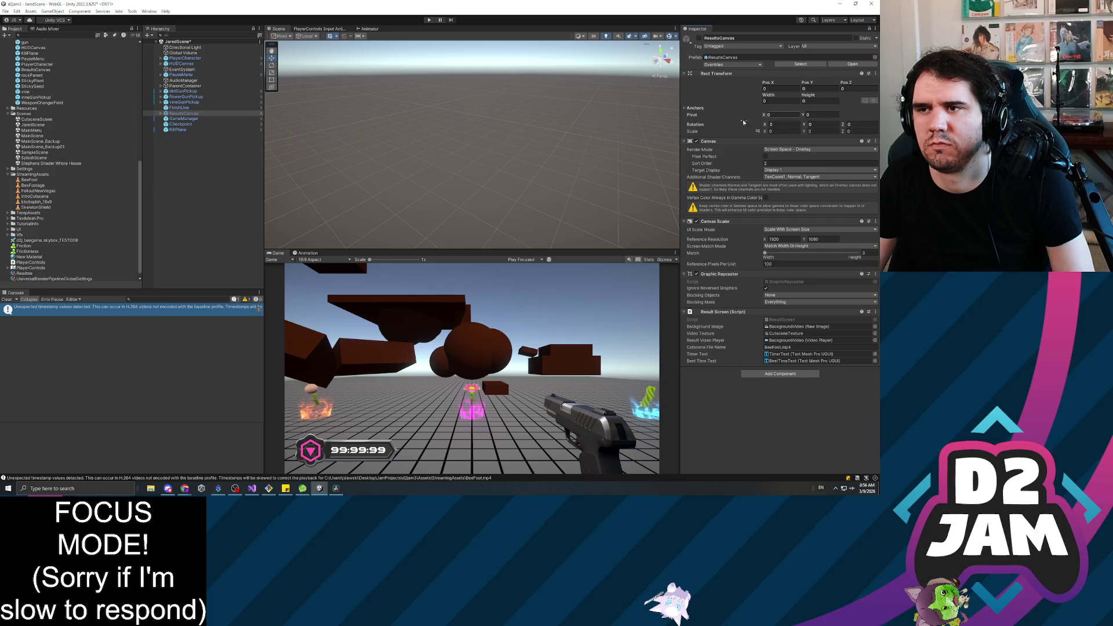
{"action": "left_click", "coordinate": [243, 213]}
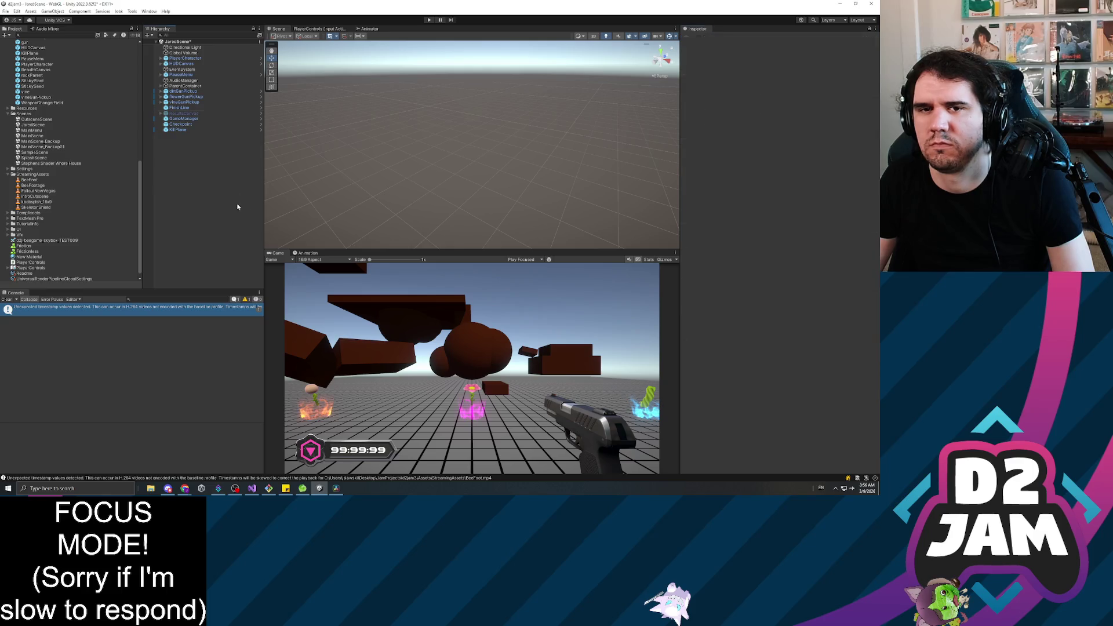
{"action": "left_click", "coordinate": [428, 20]}
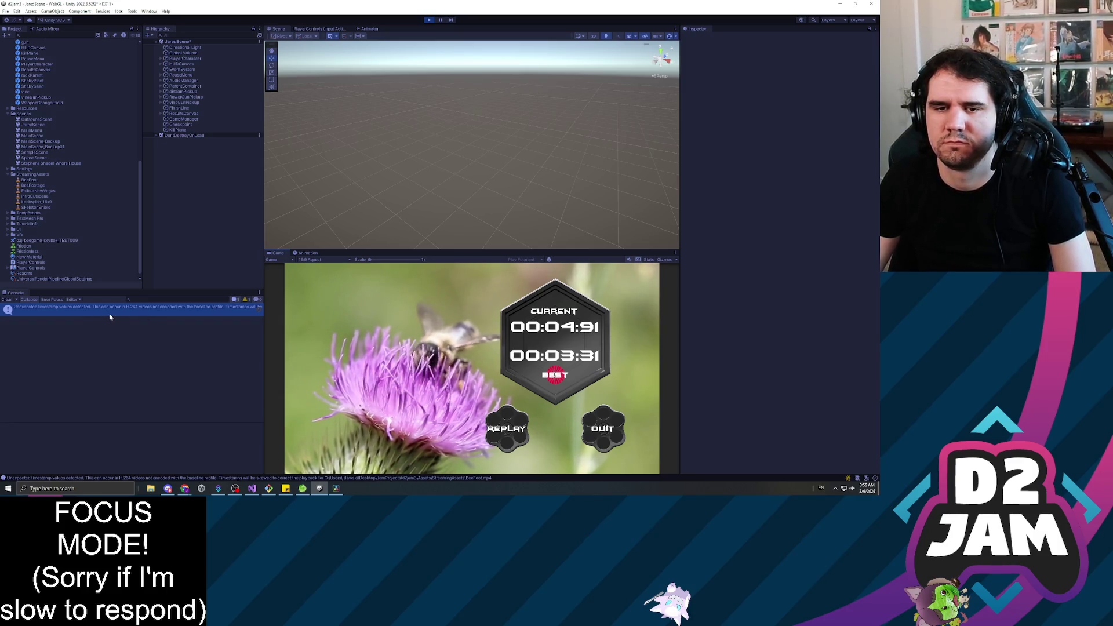
{"action": "left_click", "coordinate": [221, 313]}
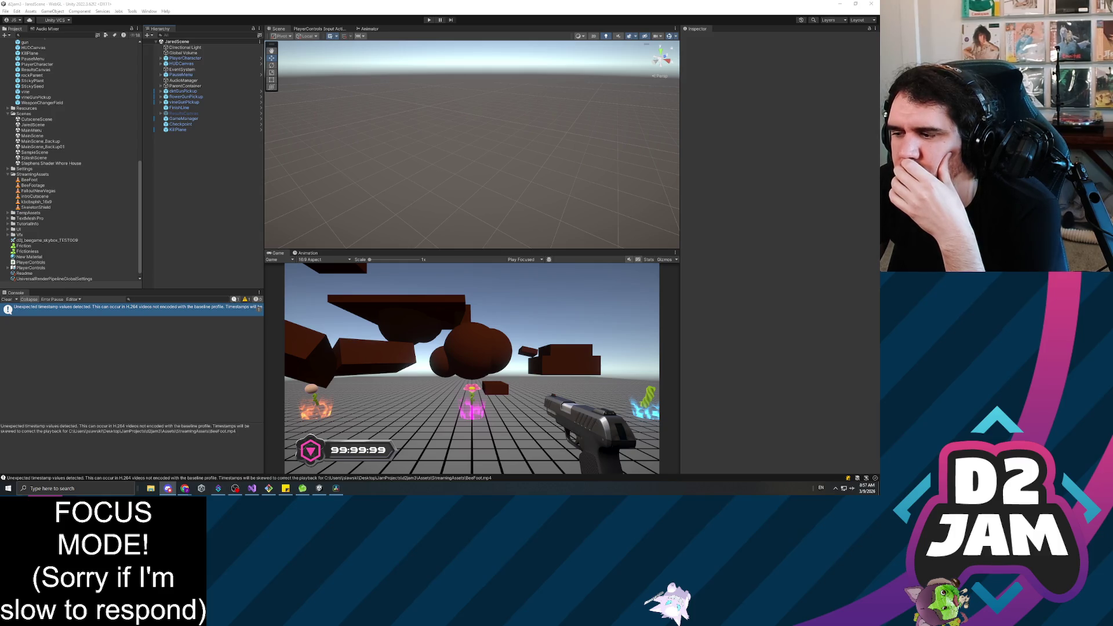
{"action": "key", "text": "alt+Tab"}
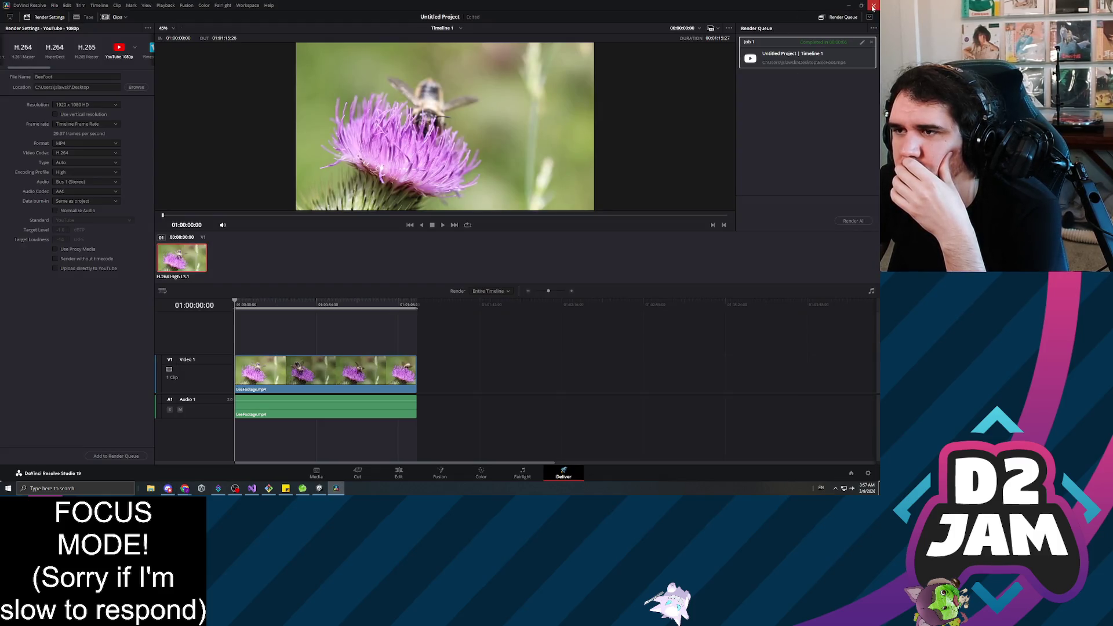
Close DaVinci Resolve, answer its save-changes prompt, and start a Unity test run.
{"action": "left_click", "coordinate": [874, 5]}
{"action": "left_click", "coordinate": [415, 268]}
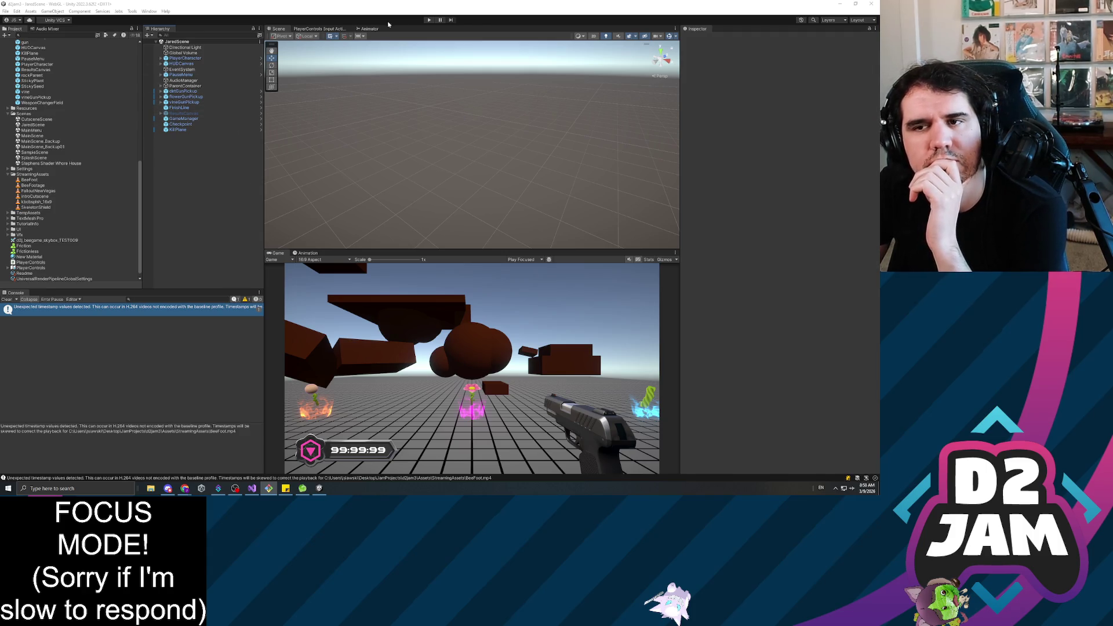
{"action": "left_click", "coordinate": [429, 20]}
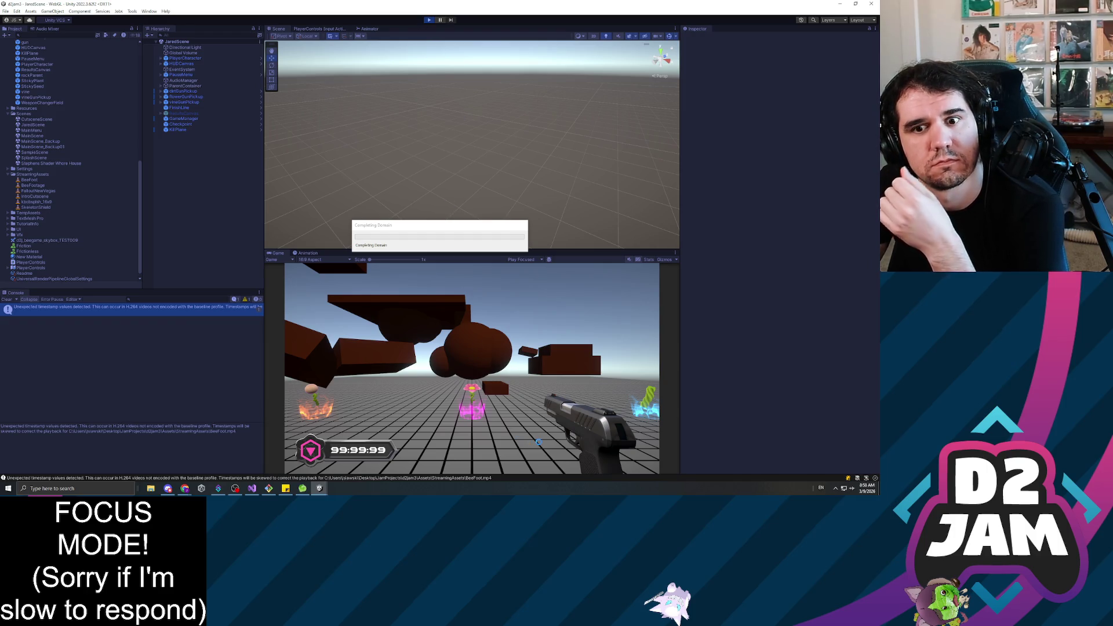
Pause the game, raise mouse sensitivity, Quit to MainMenu, then stop and expand PauseMenu.
{"action": "left_click", "coordinate": [543, 379]}
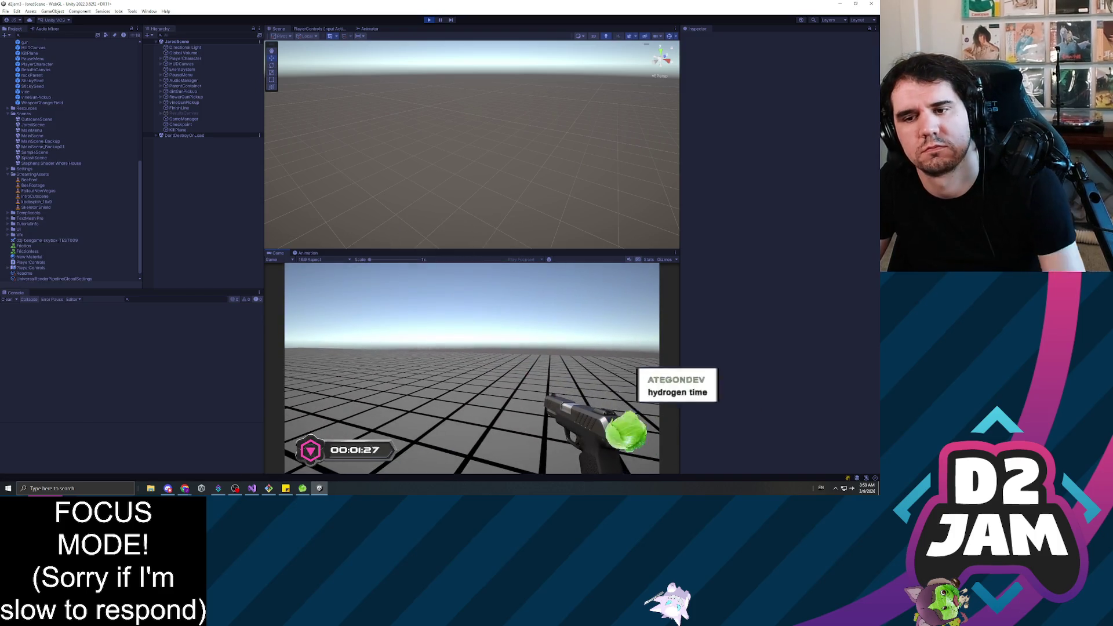
{"action": "key", "text": "Escape"}
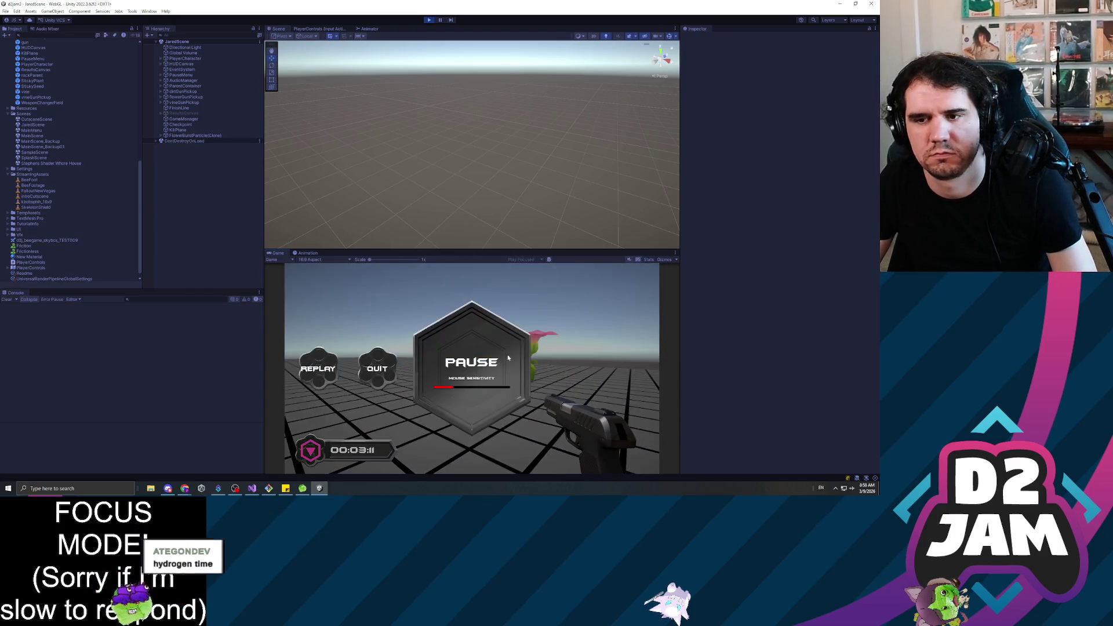
{"action": "mouse_move", "coordinate": [468, 391]}
{"action": "left_mouse_down"}
{"action": "mouse_move", "coordinate": [501, 390]}
{"action": "mouse_move", "coordinate": [486, 388]}
{"action": "left_mouse_up"}
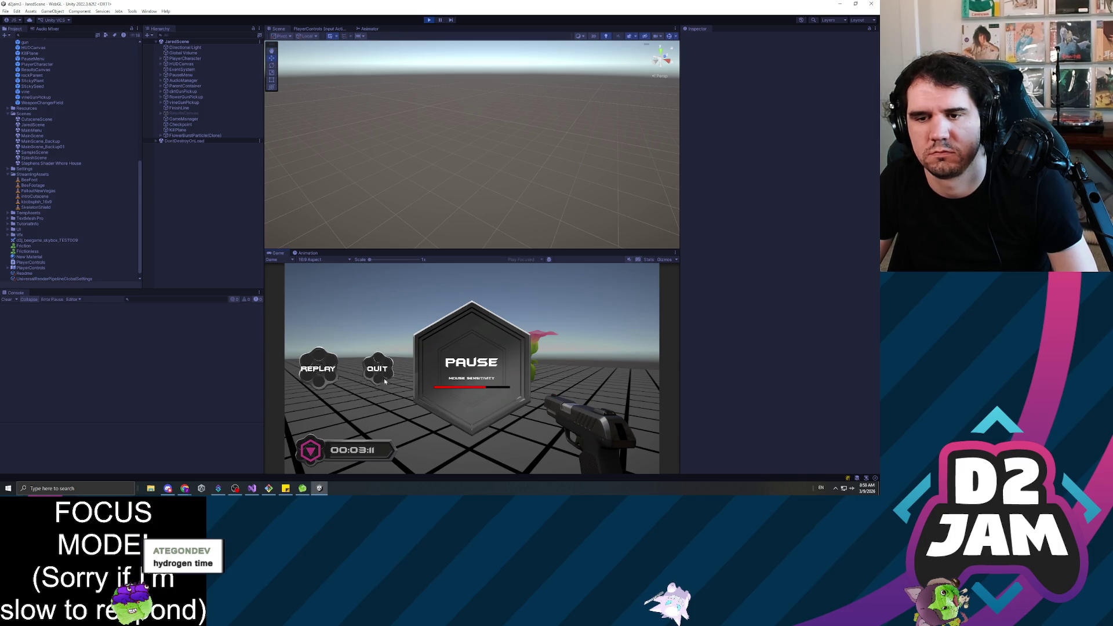
{"action": "left_click", "coordinate": [416, 413]}
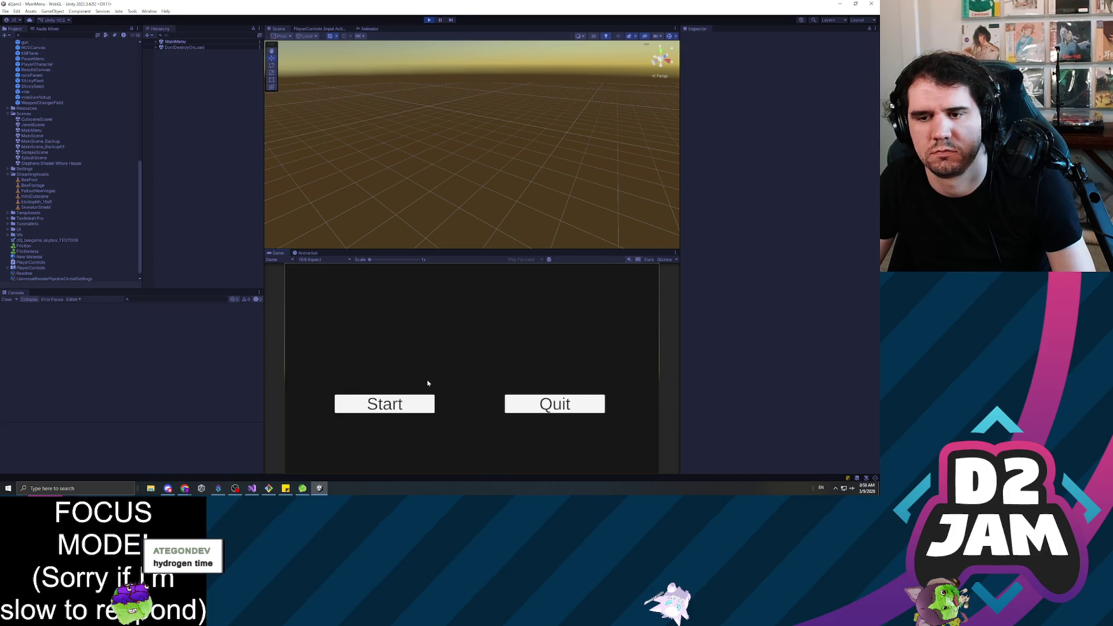
{"action": "left_click", "coordinate": [429, 19]}
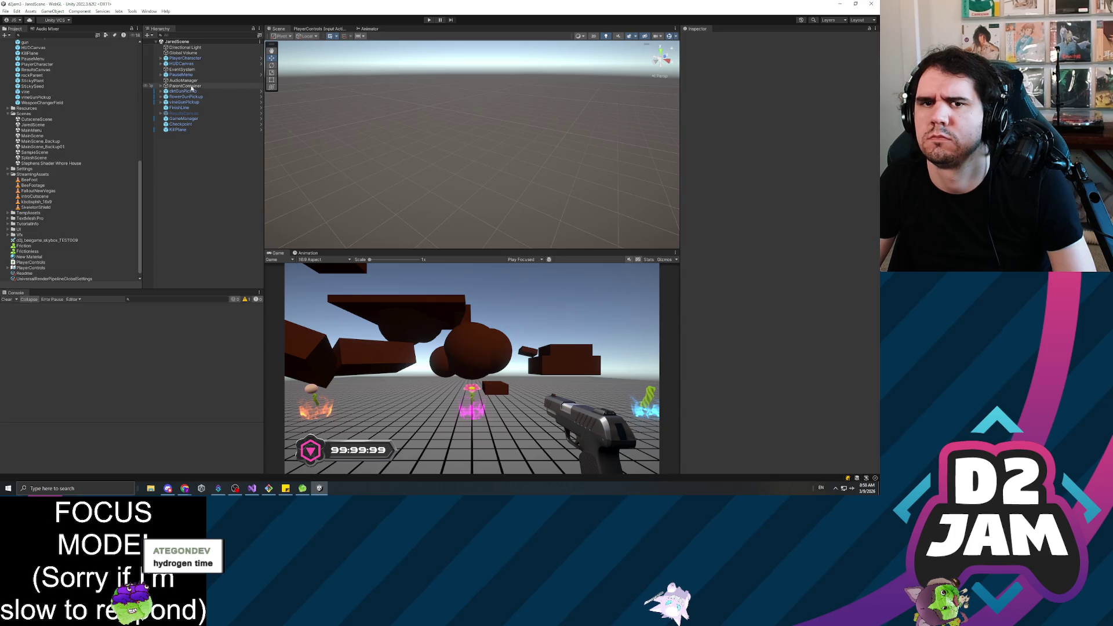
{"action": "left_click", "coordinate": [161, 76]}
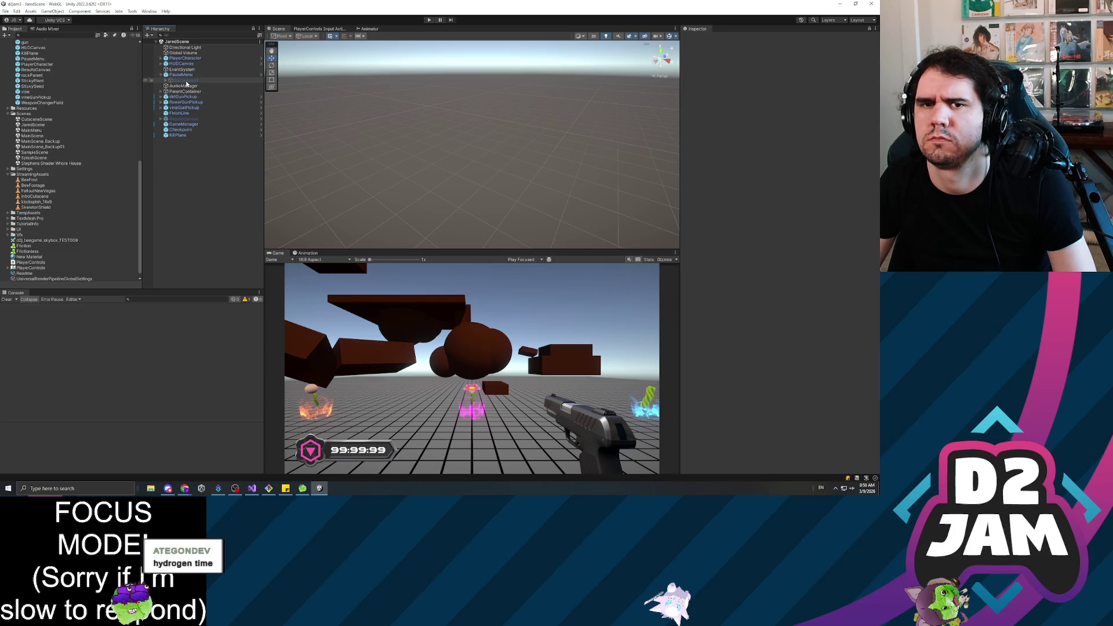
Retest that the pause menu's Quit loads MainMenu, inspect its hierarchy, and stop play.
{"action": "left_click", "coordinate": [429, 21]}
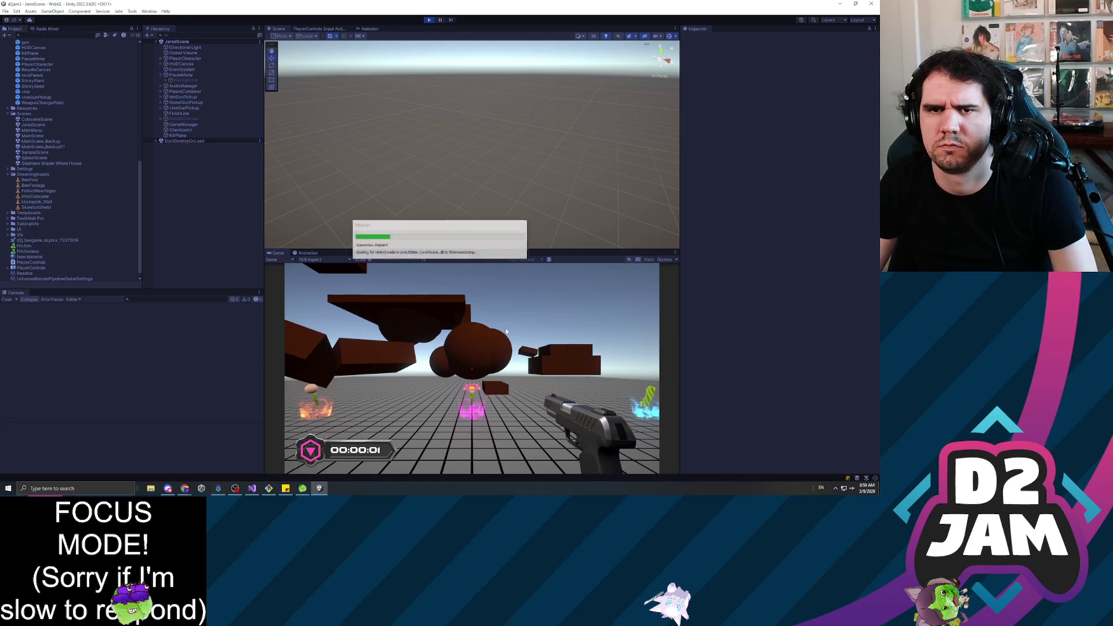
{"action": "key", "text": "Escape"}
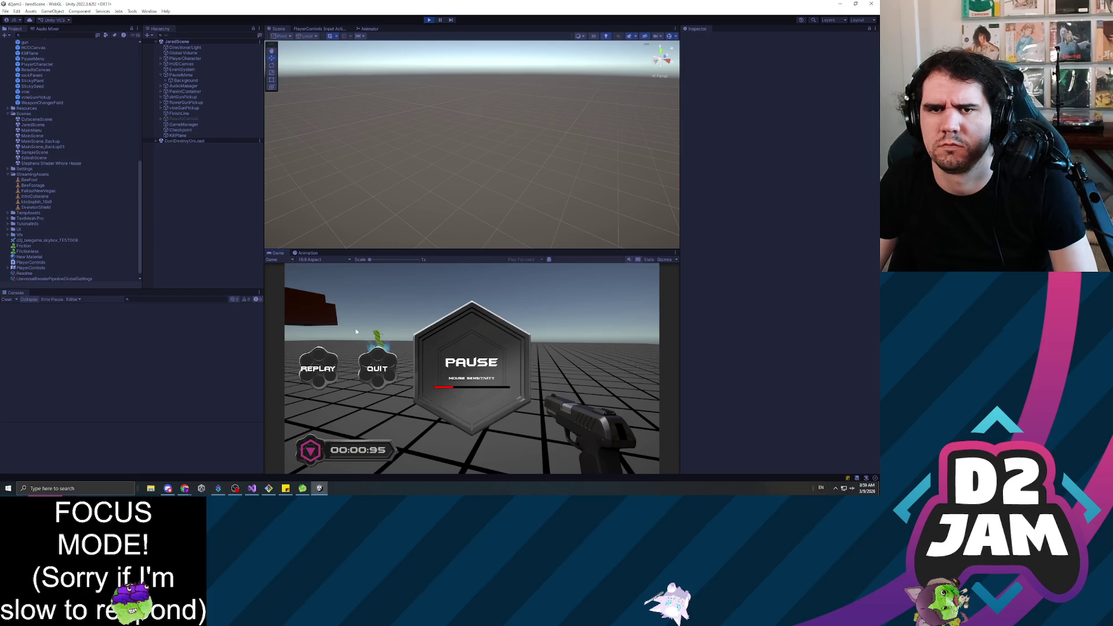
{"action": "left_click", "coordinate": [389, 355]}
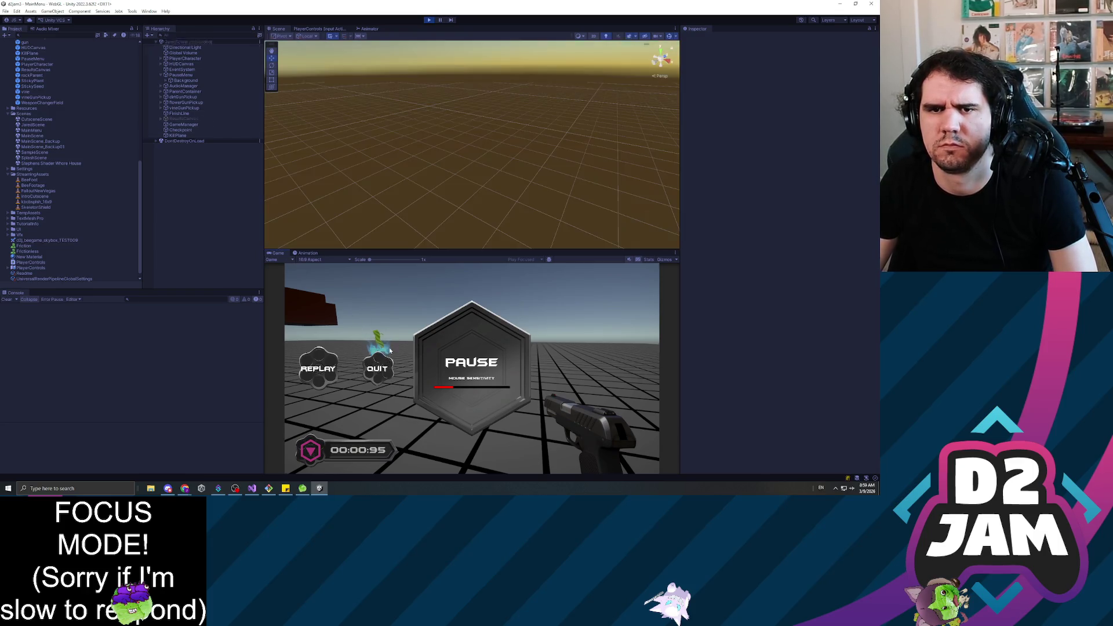
{"action": "left_click", "coordinate": [156, 42]}
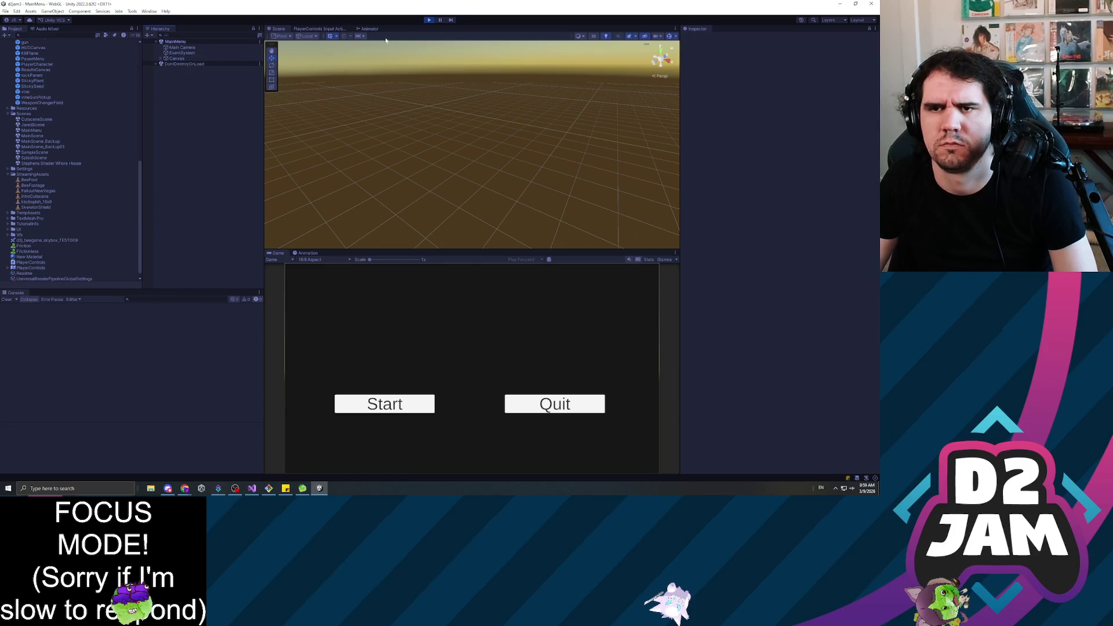
{"action": "left_click", "coordinate": [429, 19]}
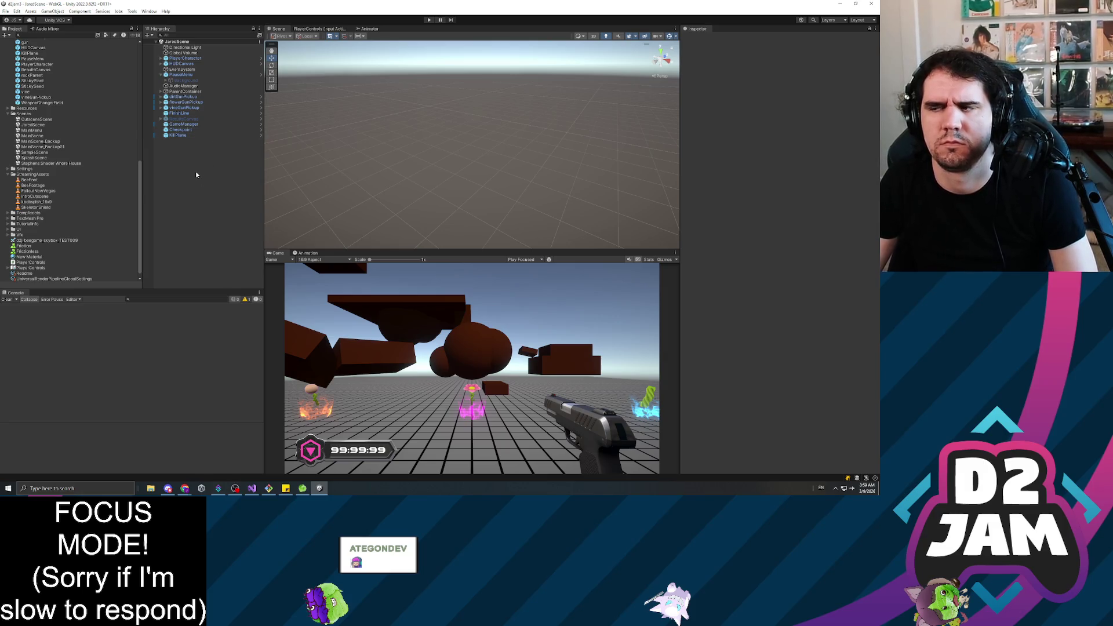
{"action": "left_click", "coordinate": [186, 76]}
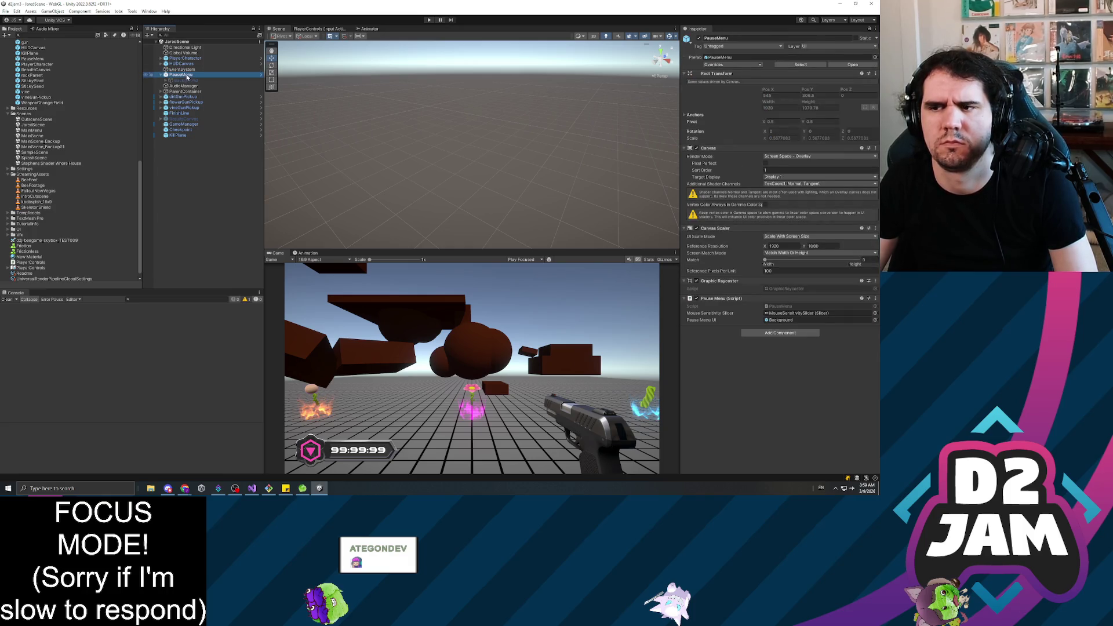
Open the PauseMenu object's PauseMenu.cs script in Visual Studio from the Inspector.
{"action": "right_click", "coordinate": [187, 75]}
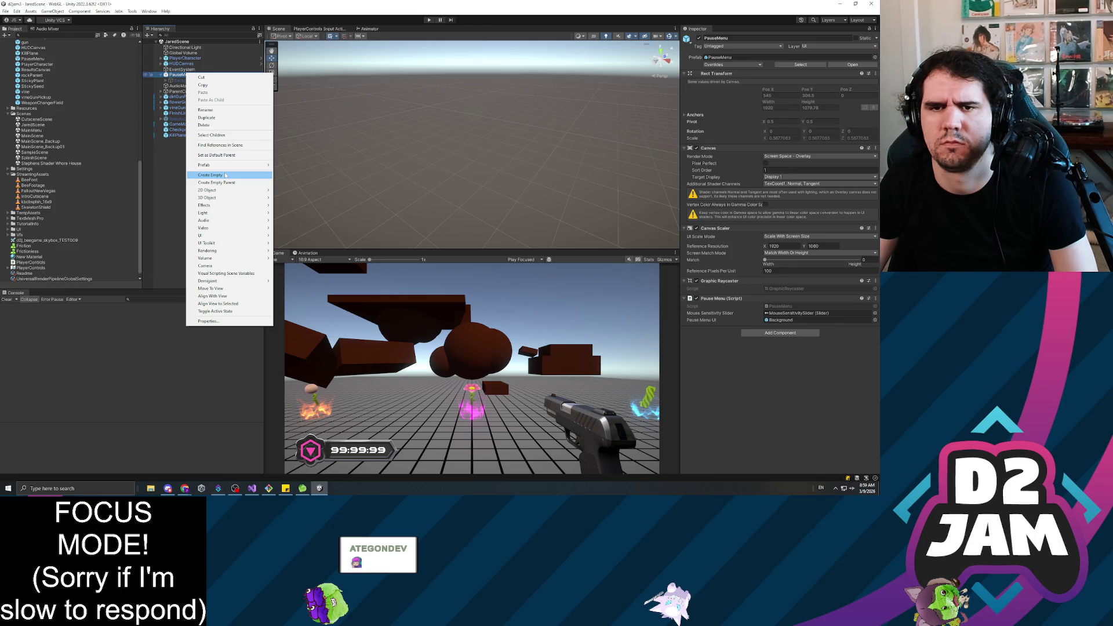
{"action": "left_click", "coordinate": [172, 76]}
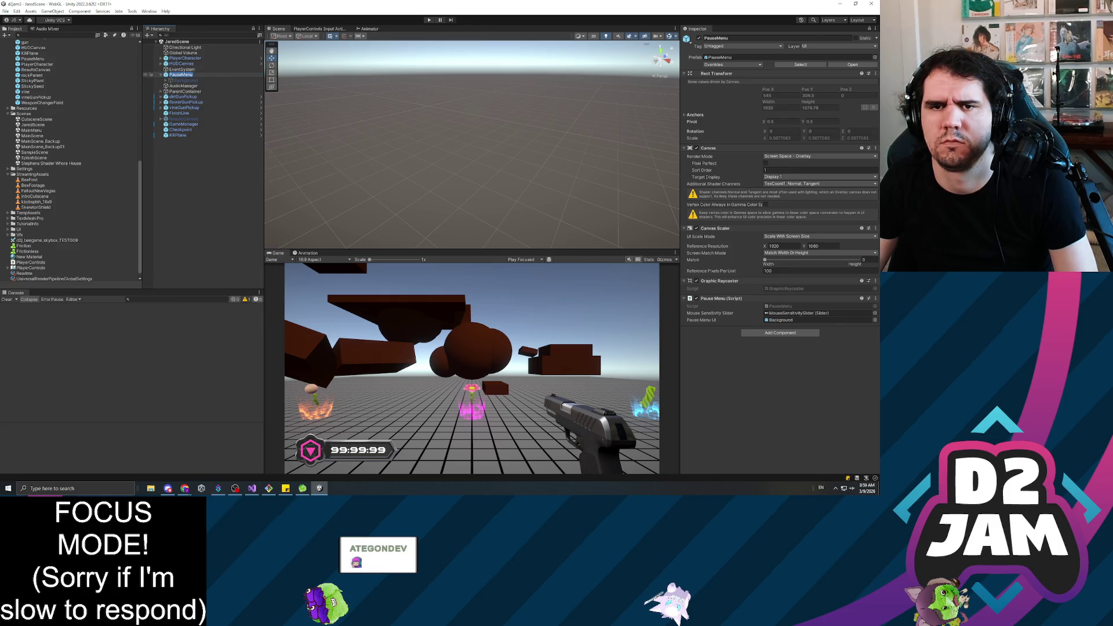
{"action": "left_click", "coordinate": [176, 81]}
{"action": "left_click", "coordinate": [179, 75]}
{"action": "left_click", "coordinate": [719, 281]}
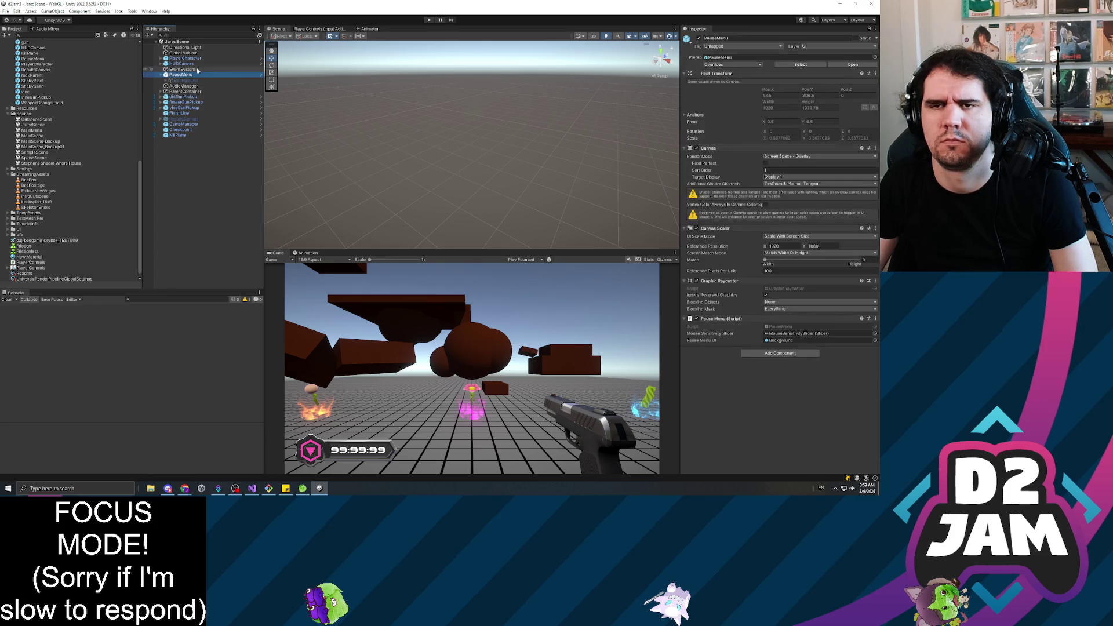
{"action": "double_click", "coordinate": [793, 329]}
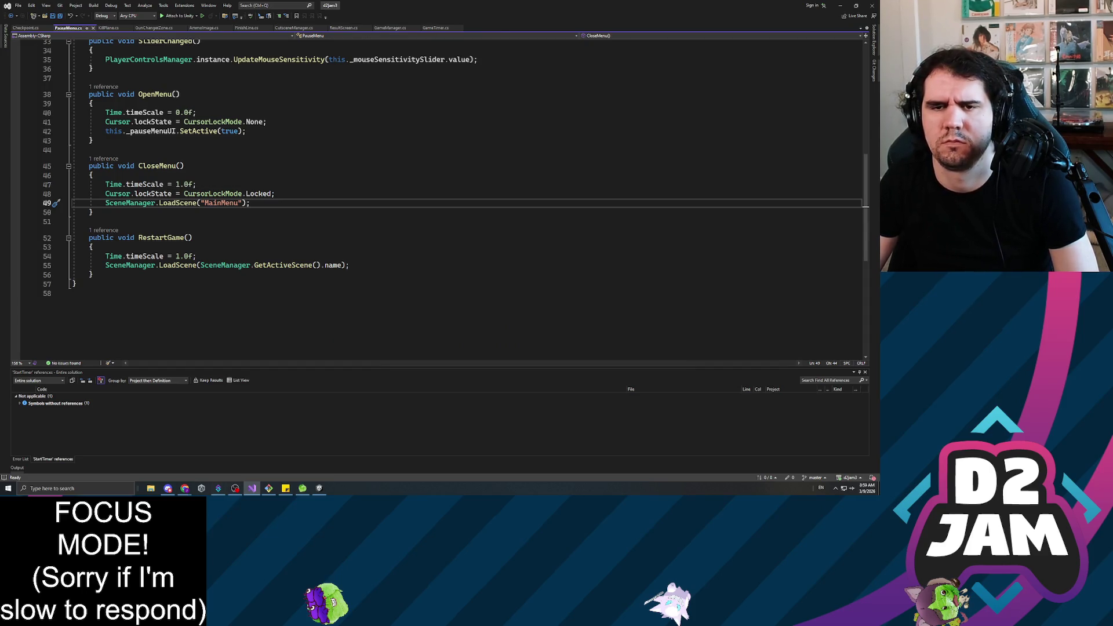
Replace CloseMenu's MainMenu scene load with this._pauseMenuUI.SetActive(false) and save the script.
{"action": "key", "text": "shift+Home"}
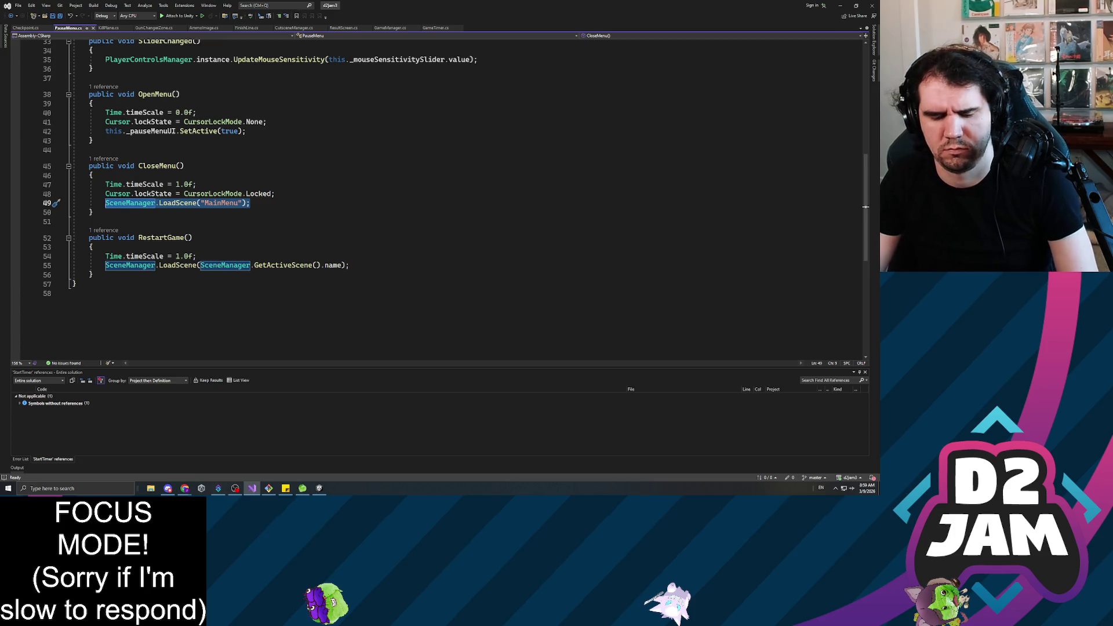
{"action": "key", "text": "BackSpace"}
{"action": "type", "text": "this._pauseMenuUI"}
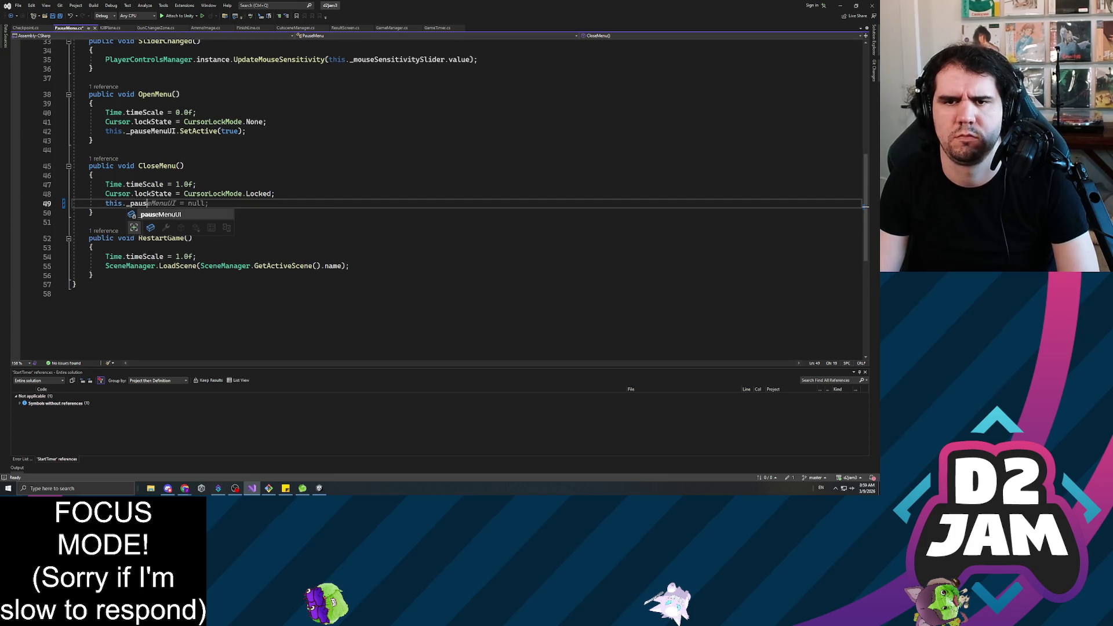
{"action": "type", "text": ".SetActive(false"}
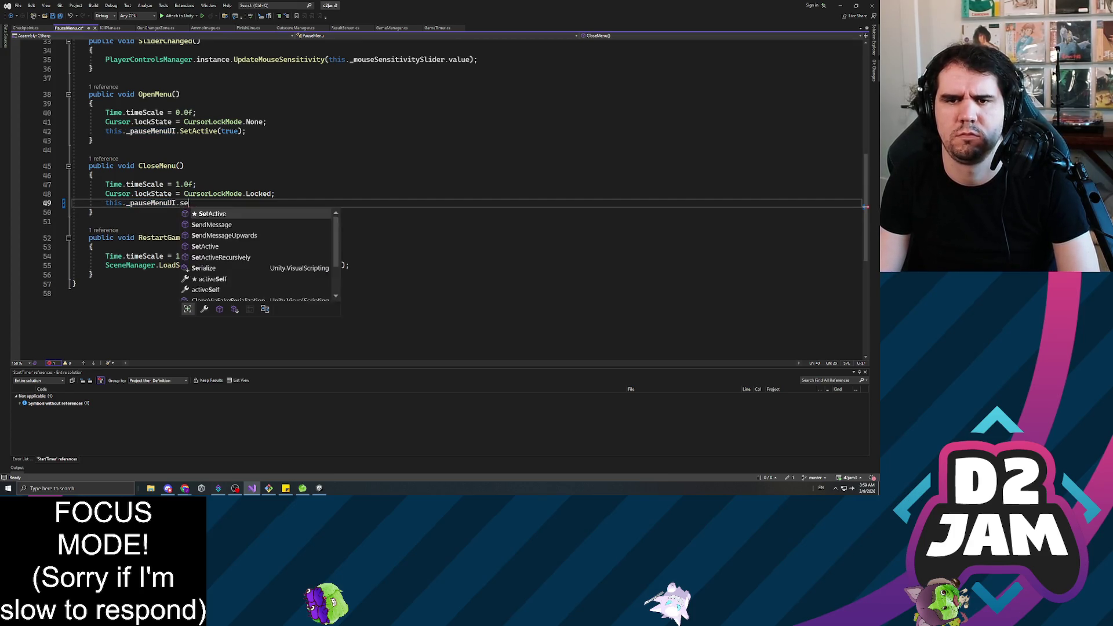
{"action": "type", "text": ");"}
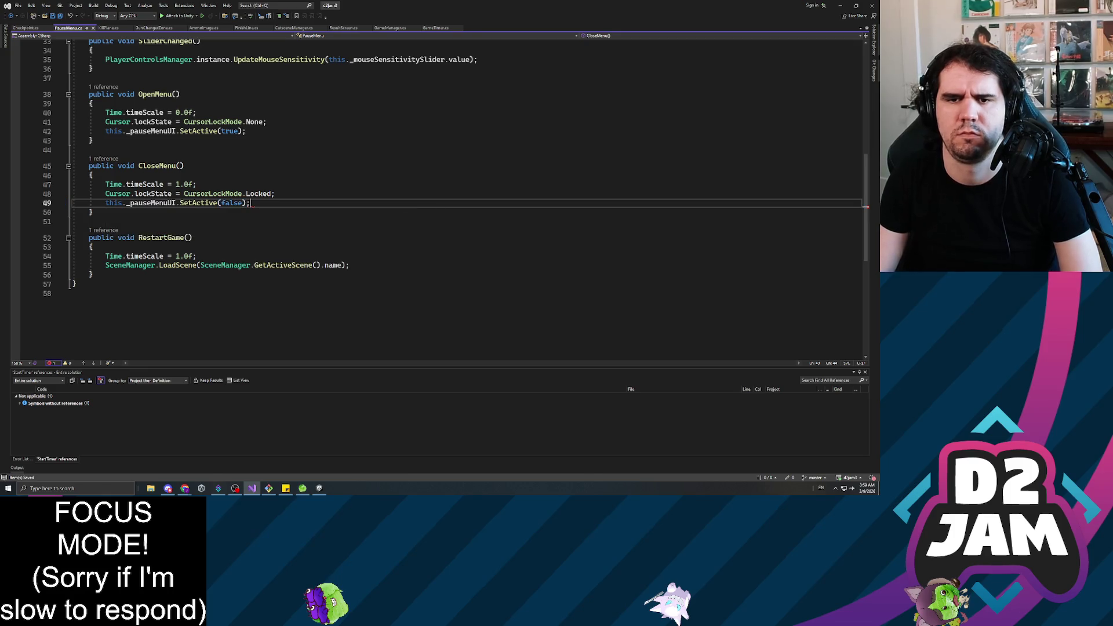
{"action": "key", "text": "ctrl+s"}
Add a QuitToMenu() method that sets Time.timeScale = 1.0f and loads the MainMenu scene.
{"action": "key", "text": "Down"}
{"action": "key", "text": "Down"}
{"action": "key", "text": "Down"}
{"action": "key", "text": "Return"}
{"action": "key", "text": "Return"}
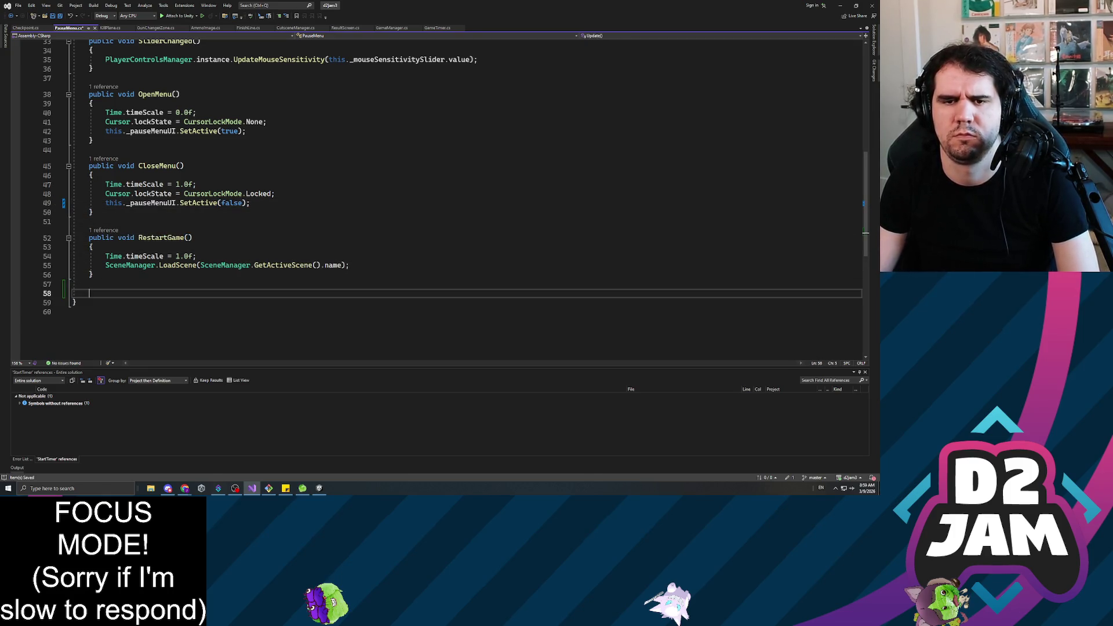
{"action": "type", "text": "public void QuitToMen"}
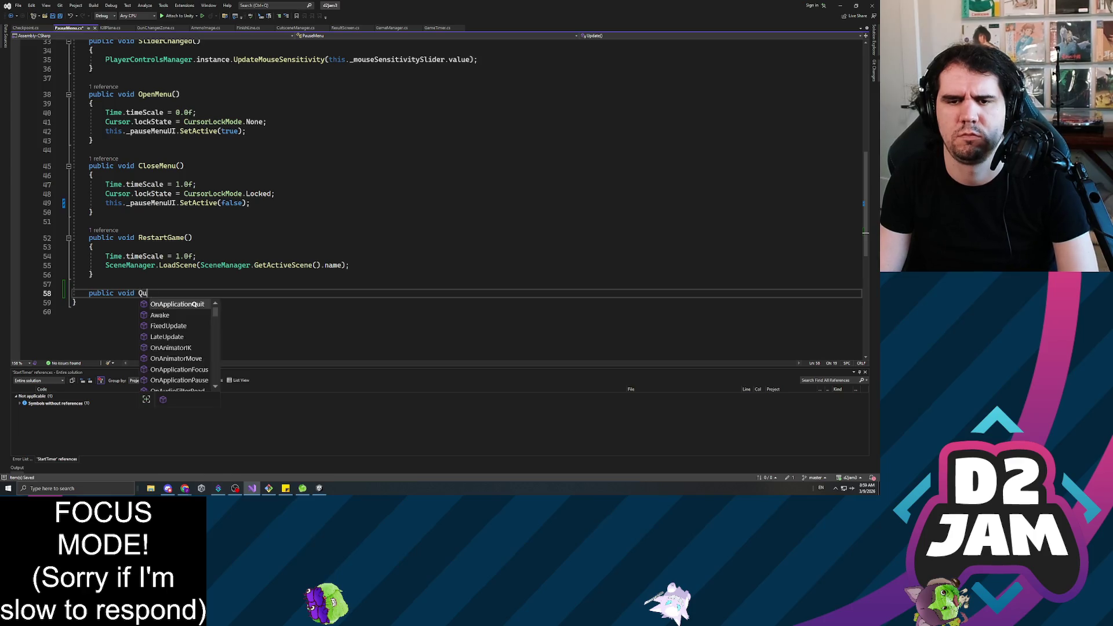
{"action": "type", "text": "u()"}
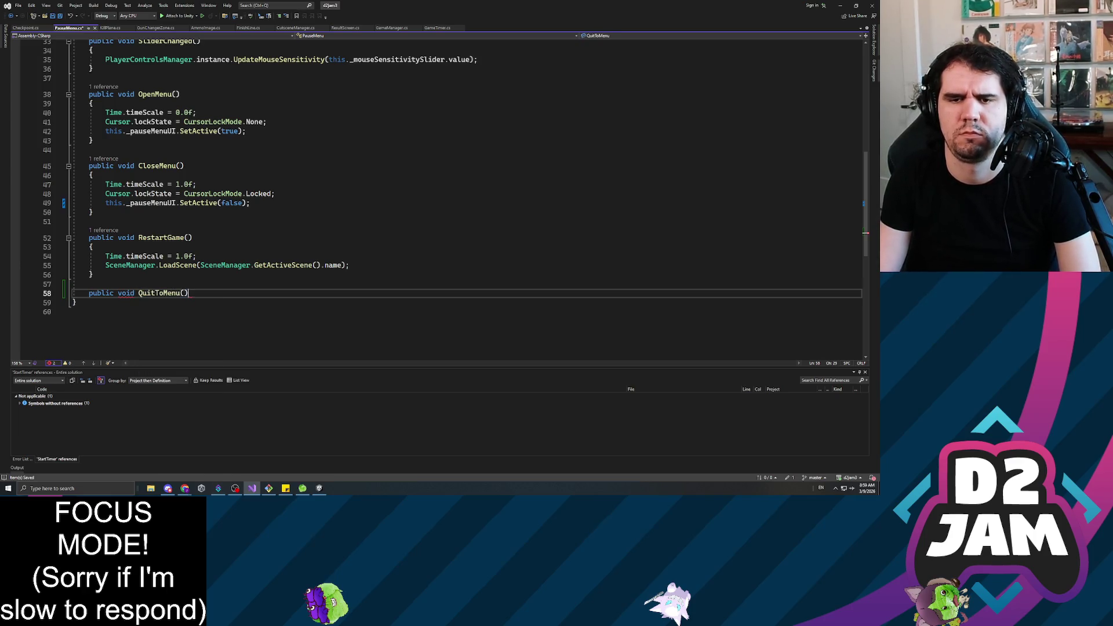
{"action": "key", "text": "Return"}
{"action": "type", "text": "{"}
{"action": "key", "text": "Return"}
{"action": "key", "text": "Tab"}
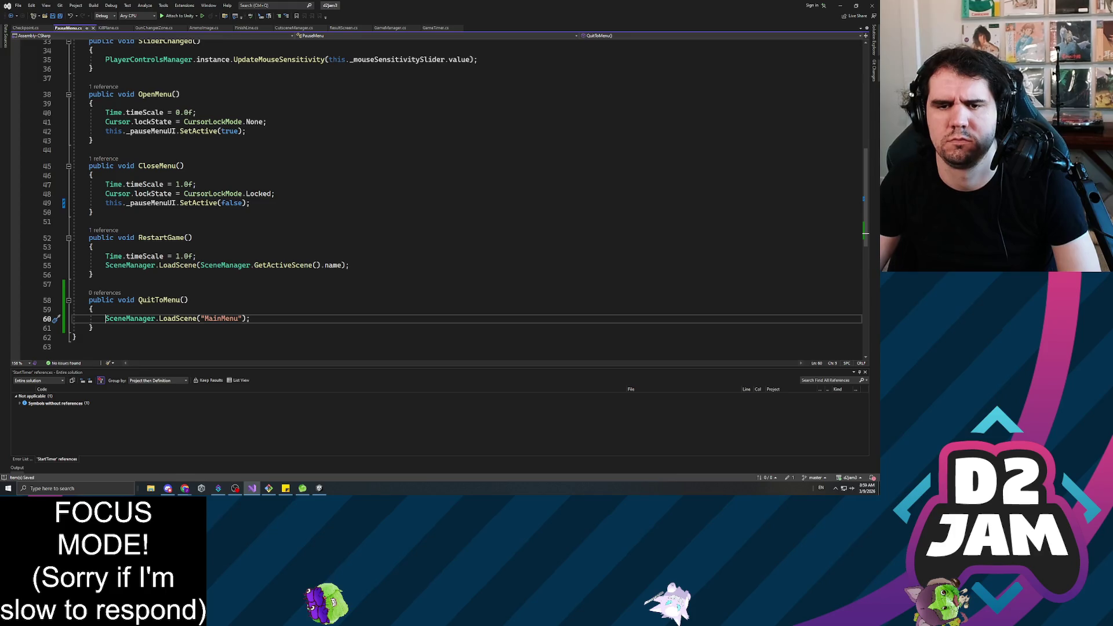
{"action": "key", "text": "Return"}
{"action": "key", "text": "Up"}
{"action": "type", "text": "Time.timeScale"}
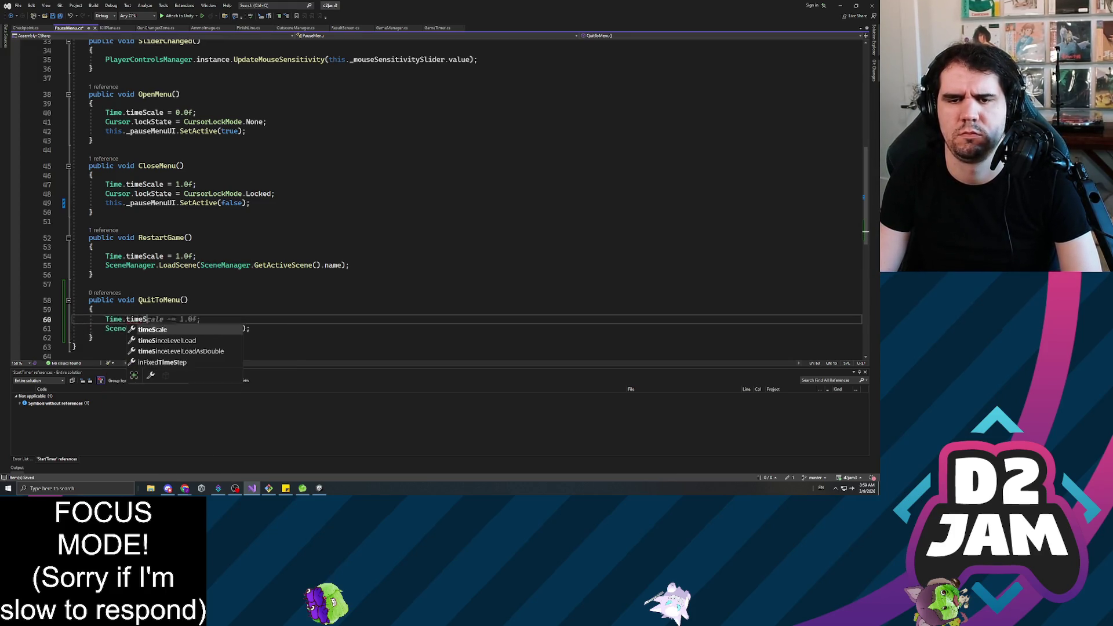
{"action": "type", "text": " = 1.0f;"}
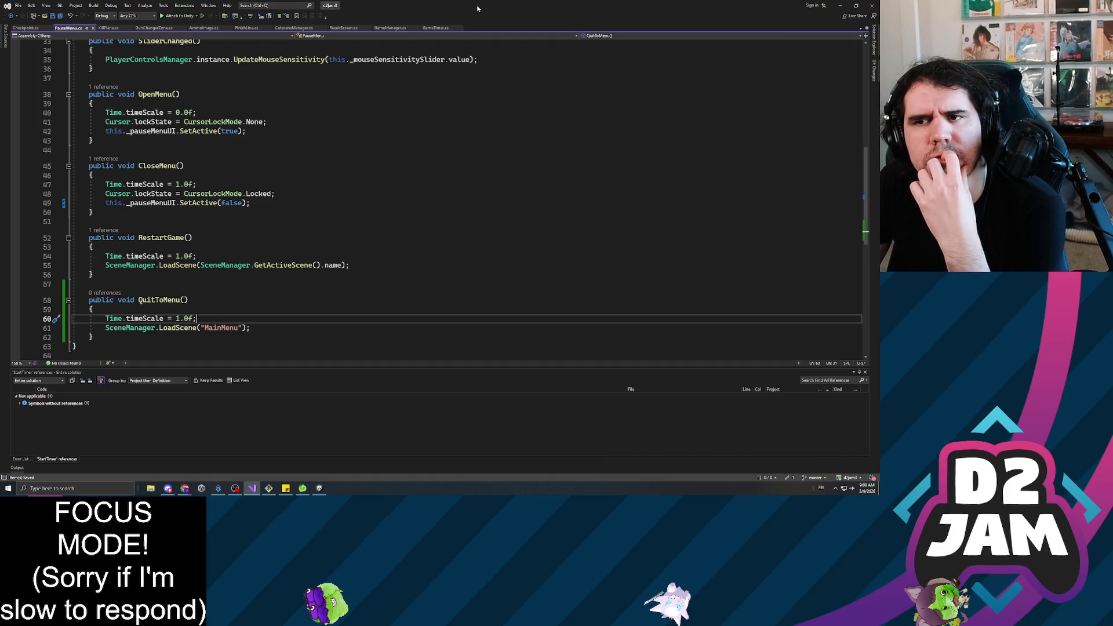
{"action": "key", "text": "alt+Tab"}
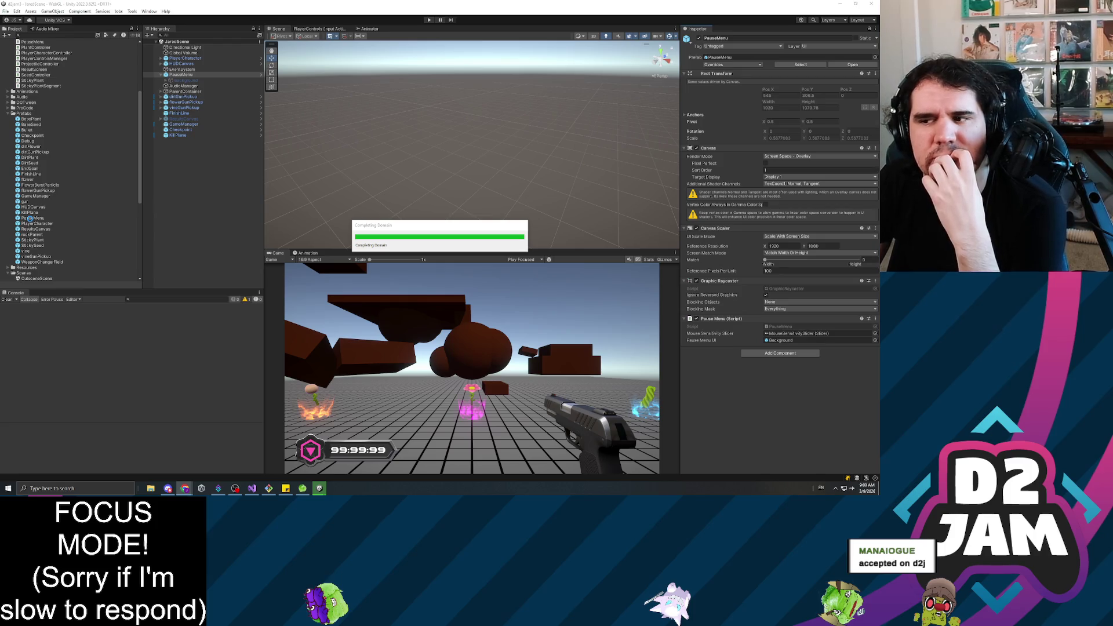
In the PauseMenu prefab, make CloseButton's click event call QuitToMenu, then return to JaredScene.
{"action": "left_click", "coordinate": [30, 219]}
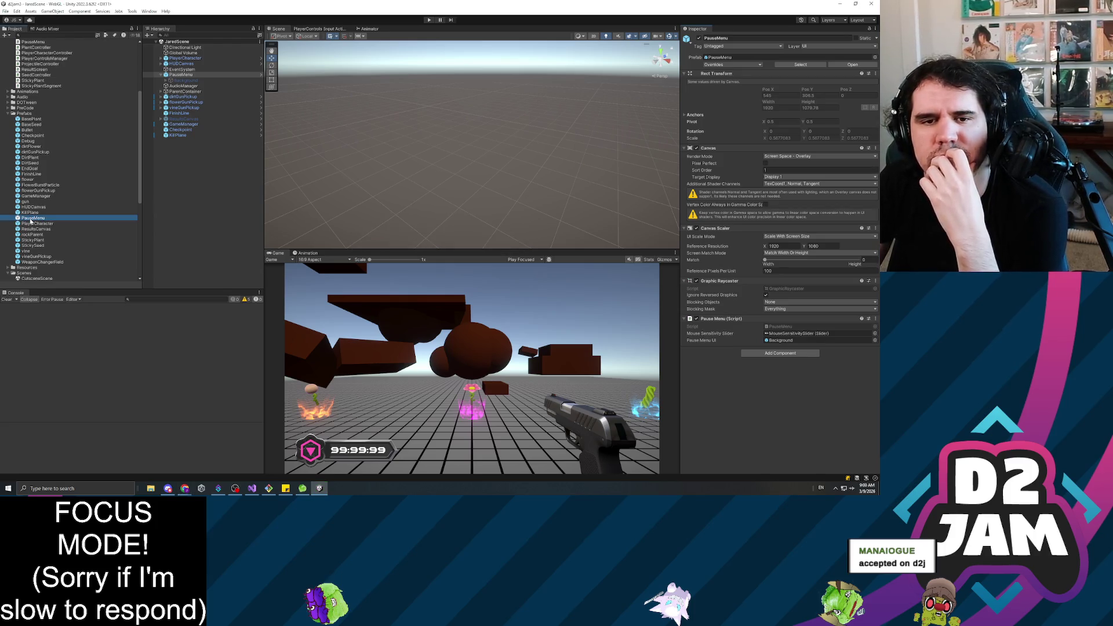
{"action": "double_click", "coordinate": [31, 219]}
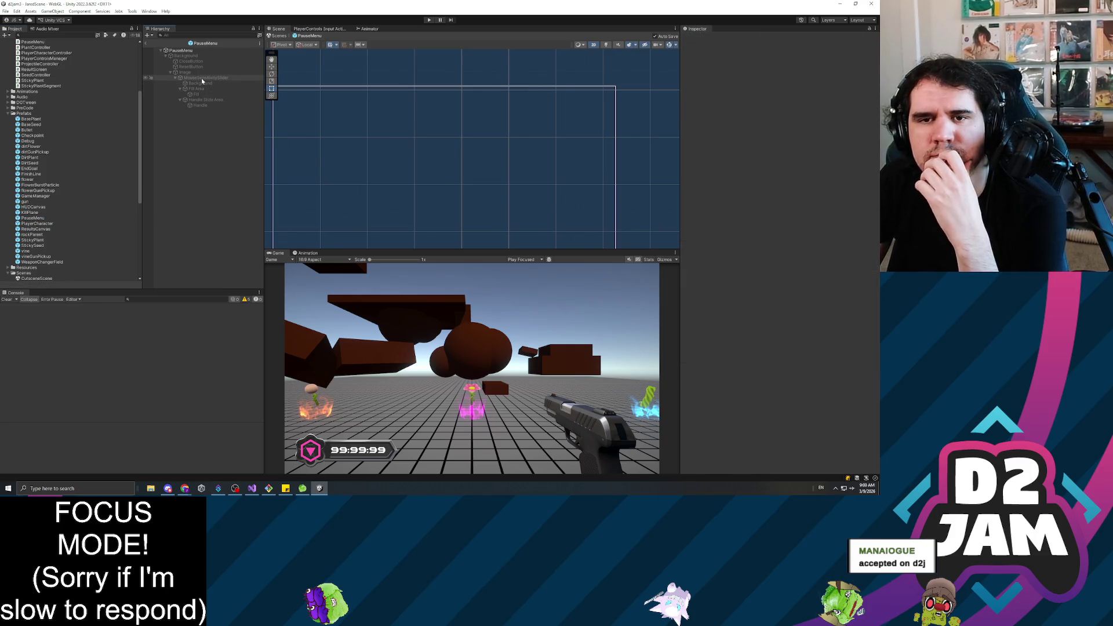
{"action": "left_click", "coordinate": [197, 62]}
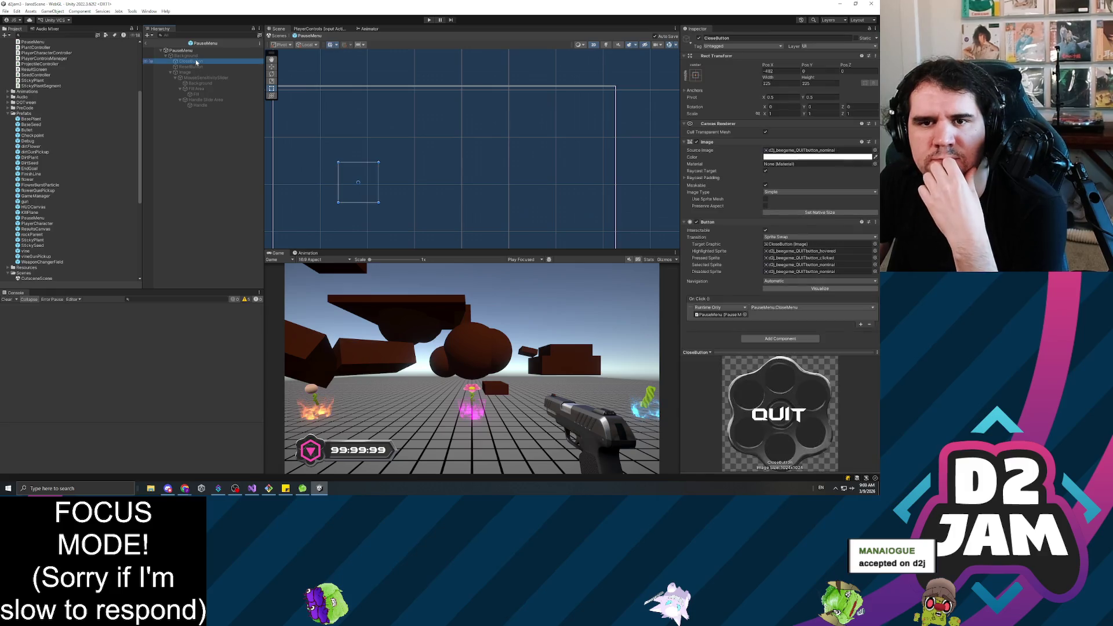
{"action": "left_click", "coordinate": [780, 309]}
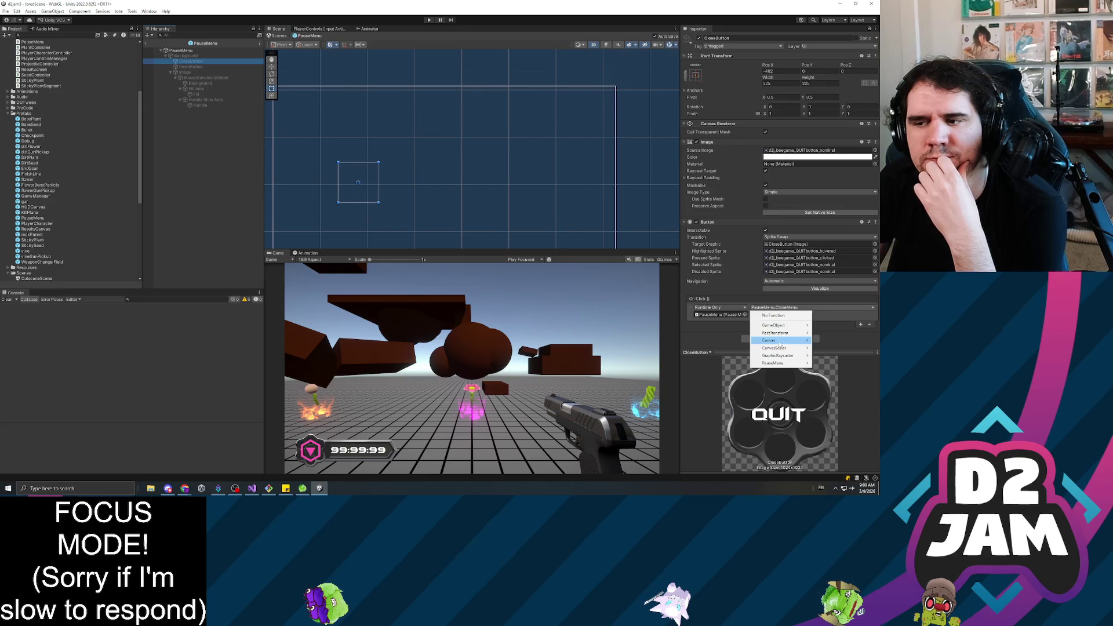
{"action": "mouse_move", "coordinate": [787, 366]}
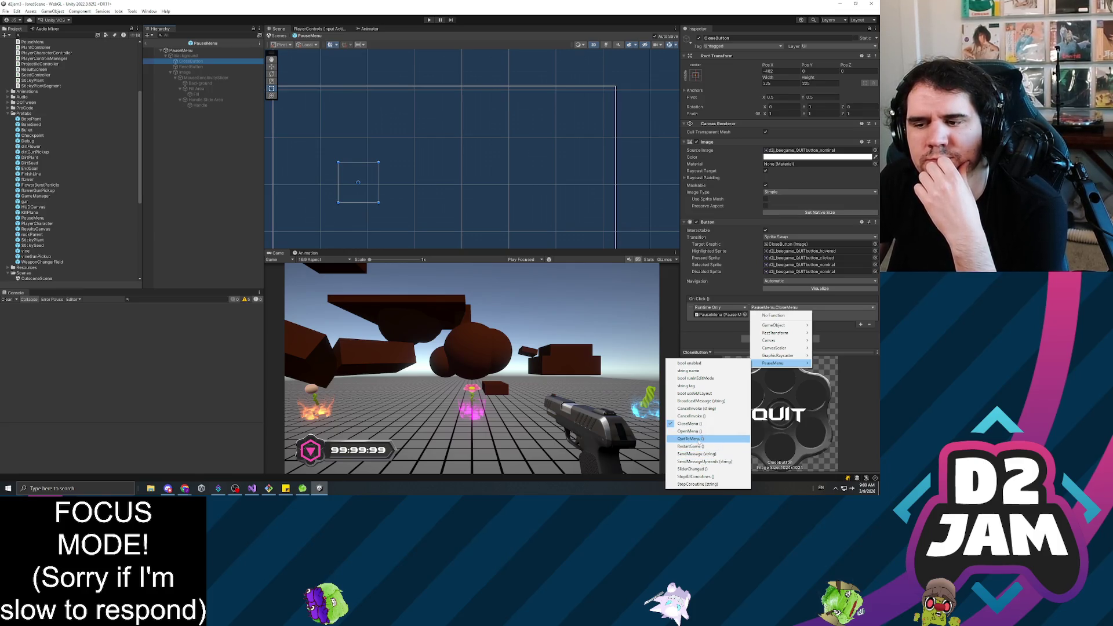
{"action": "left_click", "coordinate": [690, 438]}
{"action": "left_click", "coordinate": [194, 195]}
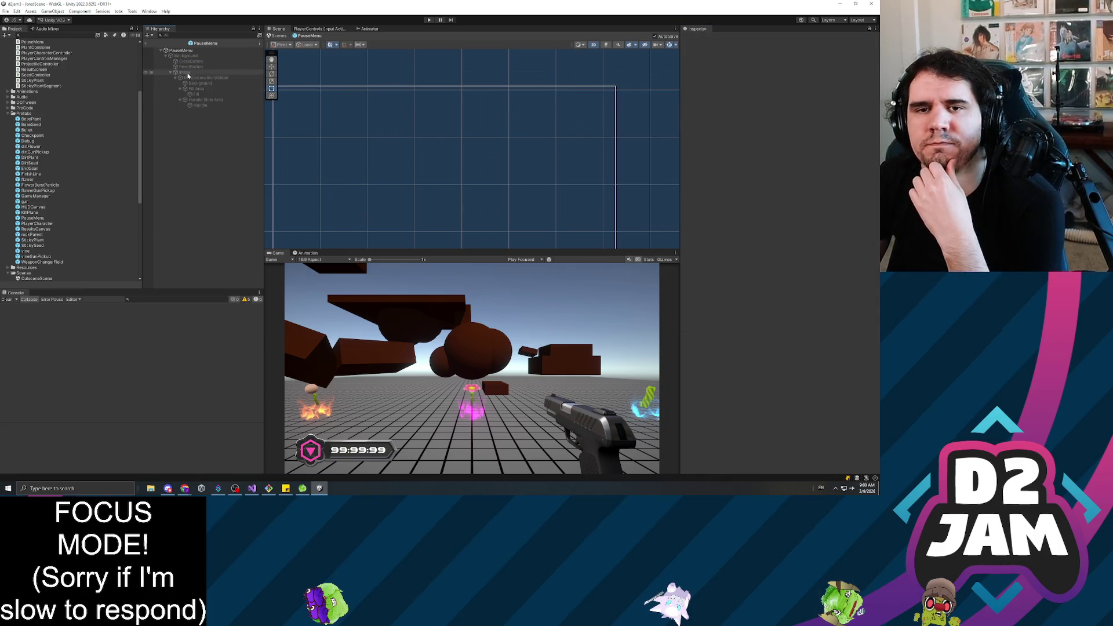
{"action": "left_click", "coordinate": [148, 42]}
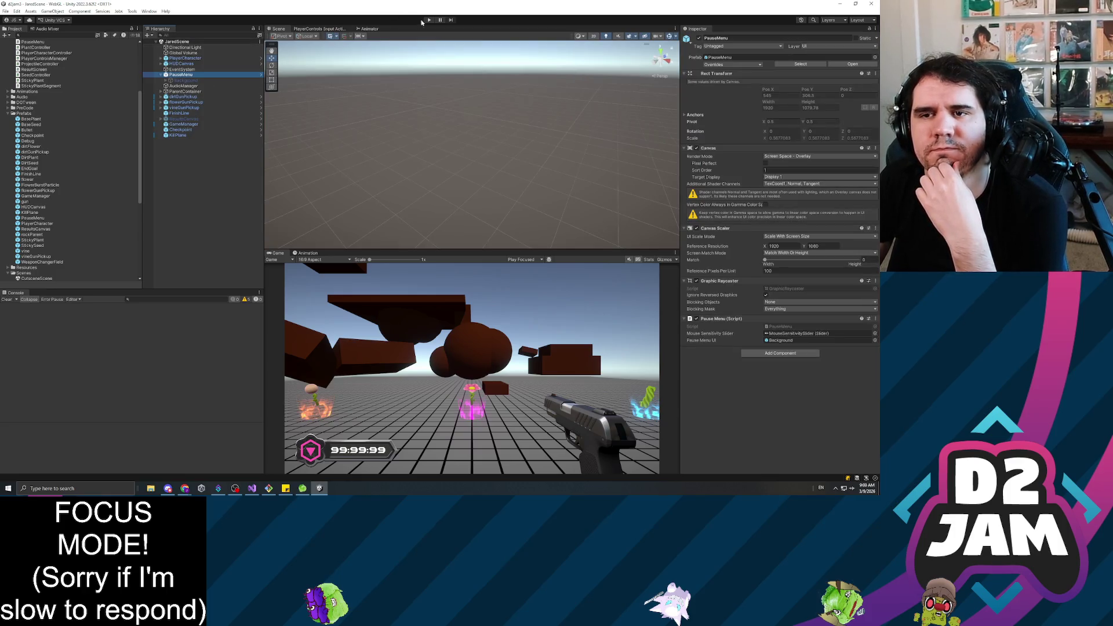
{"action": "left_click", "coordinate": [429, 20]}
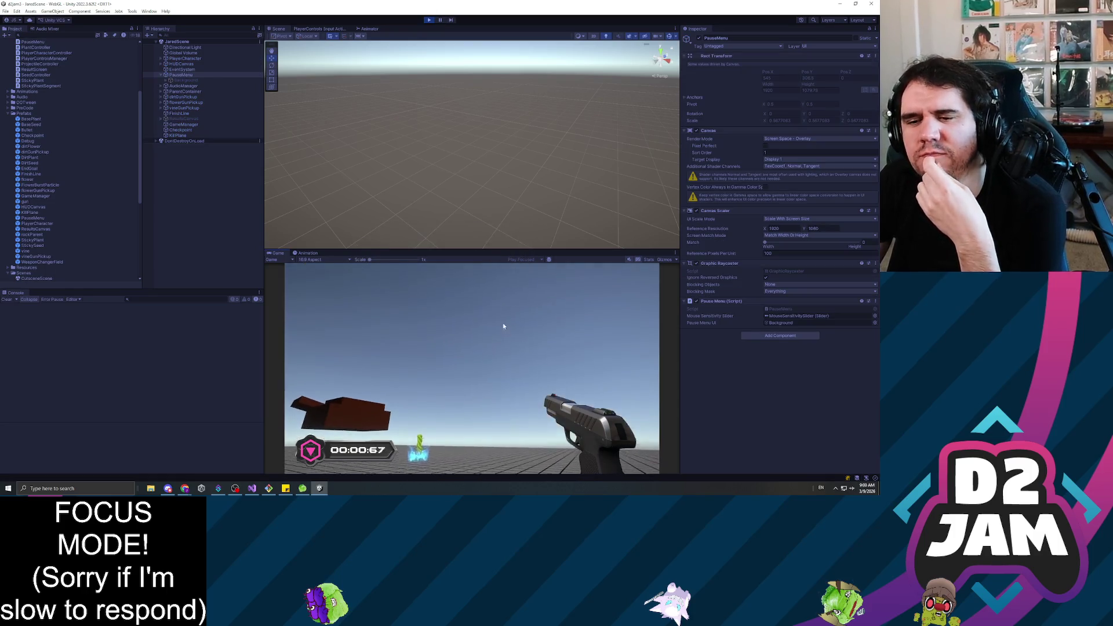
{"action": "key", "text": "Escape"}
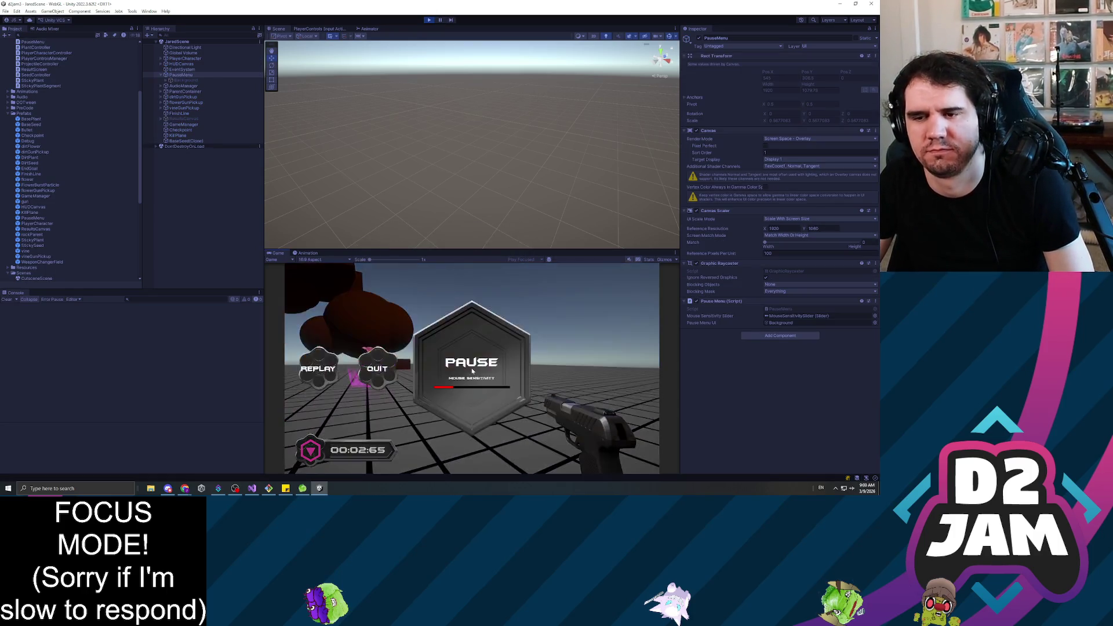
{"action": "key", "text": "Escape"}
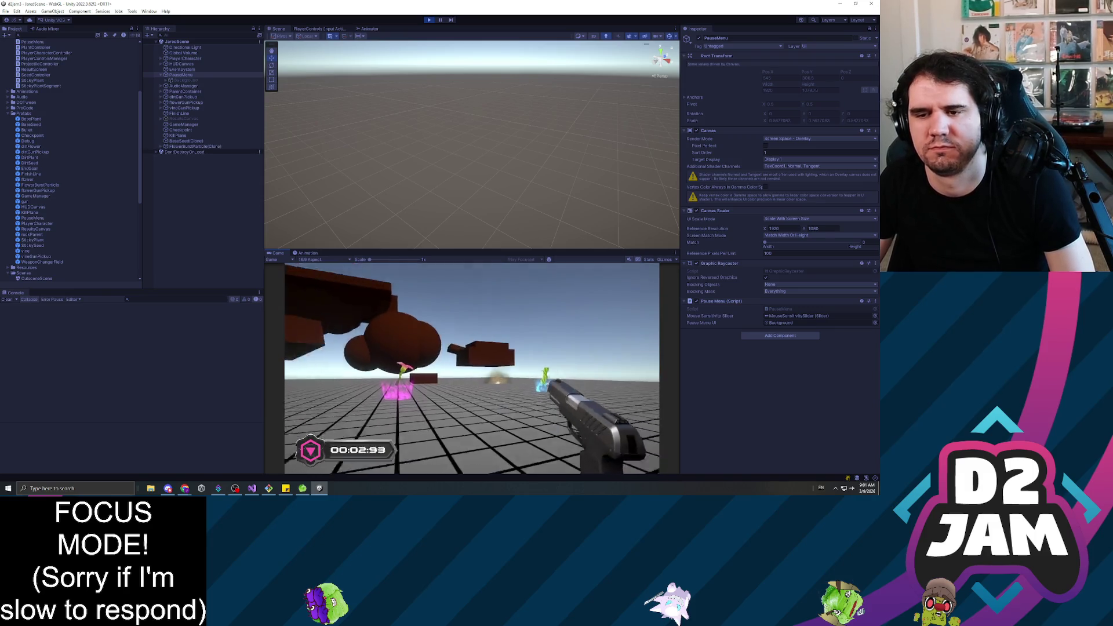
{"action": "key", "text": "Escape"}
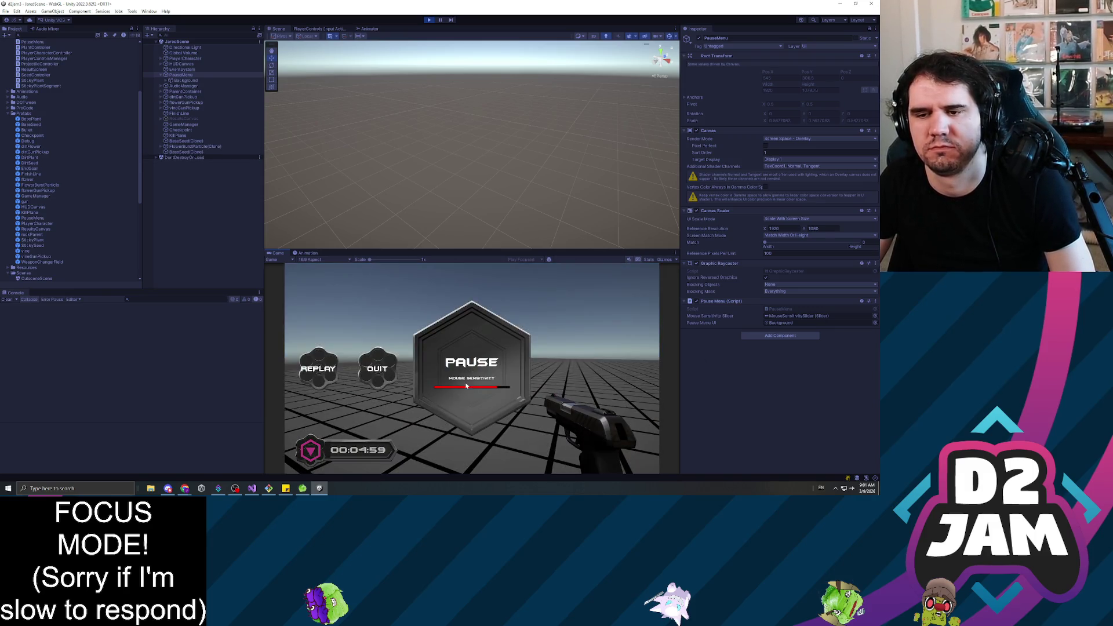
{"action": "key", "text": "Escape"}
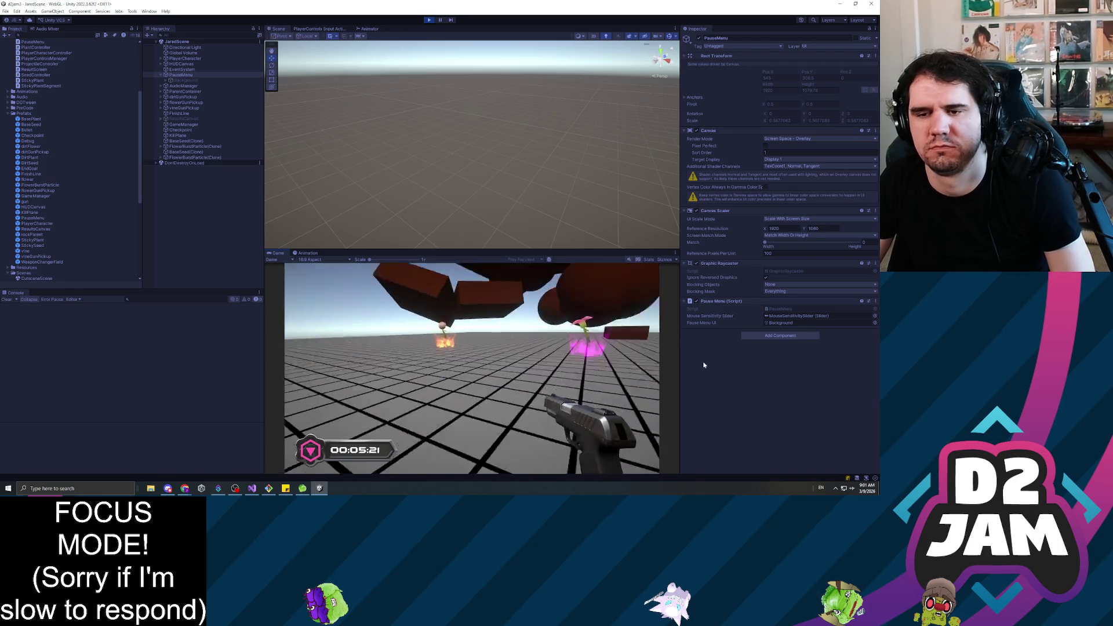
{"action": "key", "text": "Escape"}
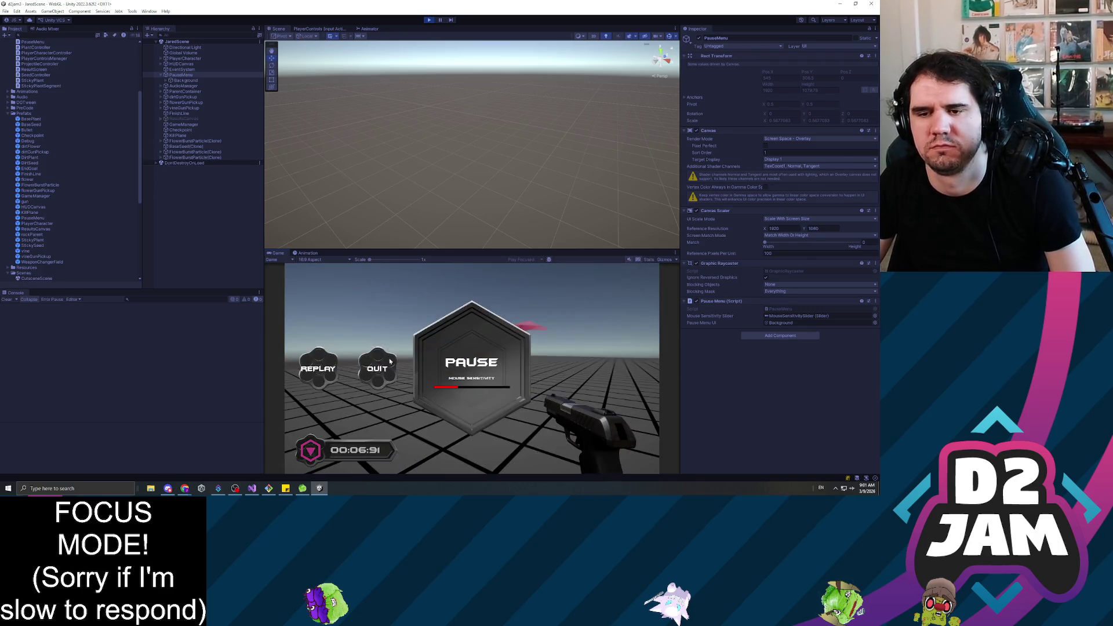
{"action": "left_click", "coordinate": [375, 377]}
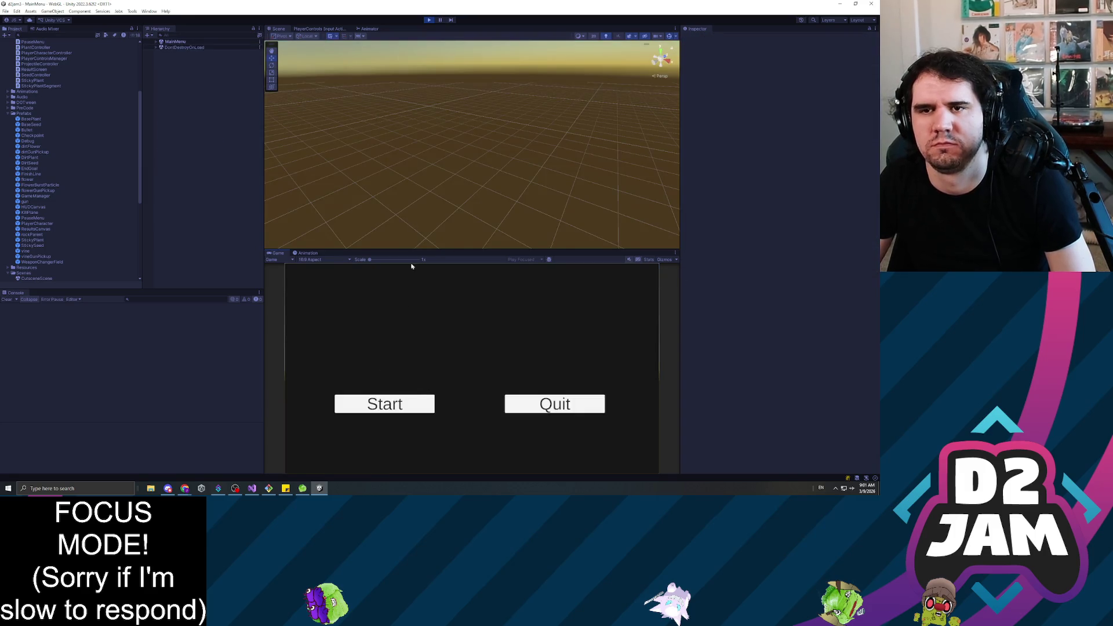
{"action": "left_click", "coordinate": [429, 20]}
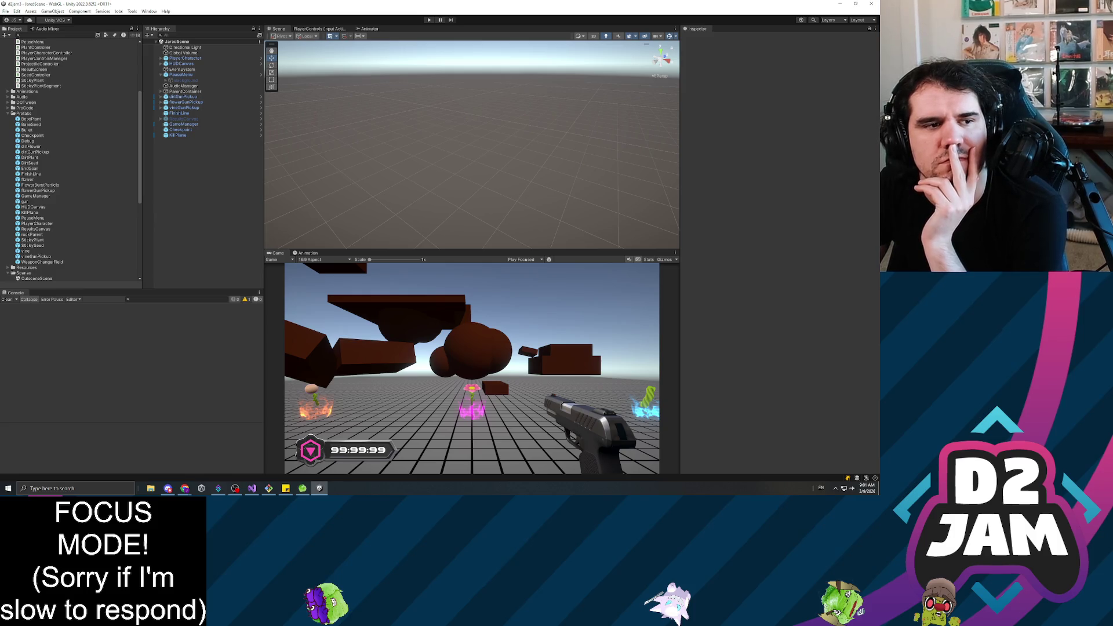
{"action": "key", "text": "alt+Tab"}
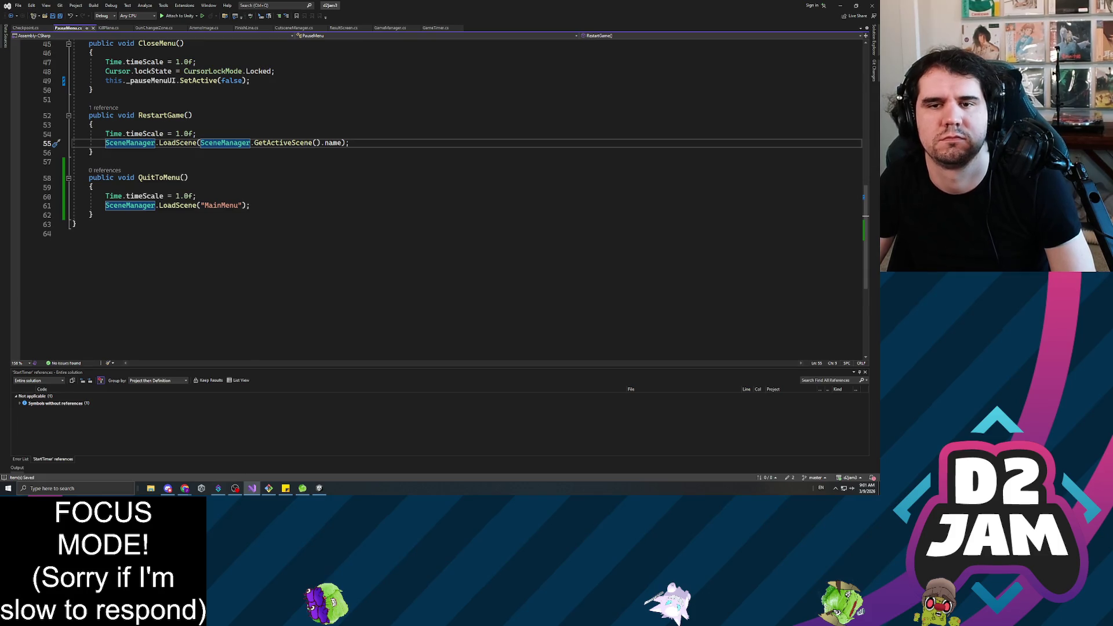
Change RestartGame's load call on line 55 to SceneLoader.instance.LoadScene.
{"action": "key", "text": "shift+End"}
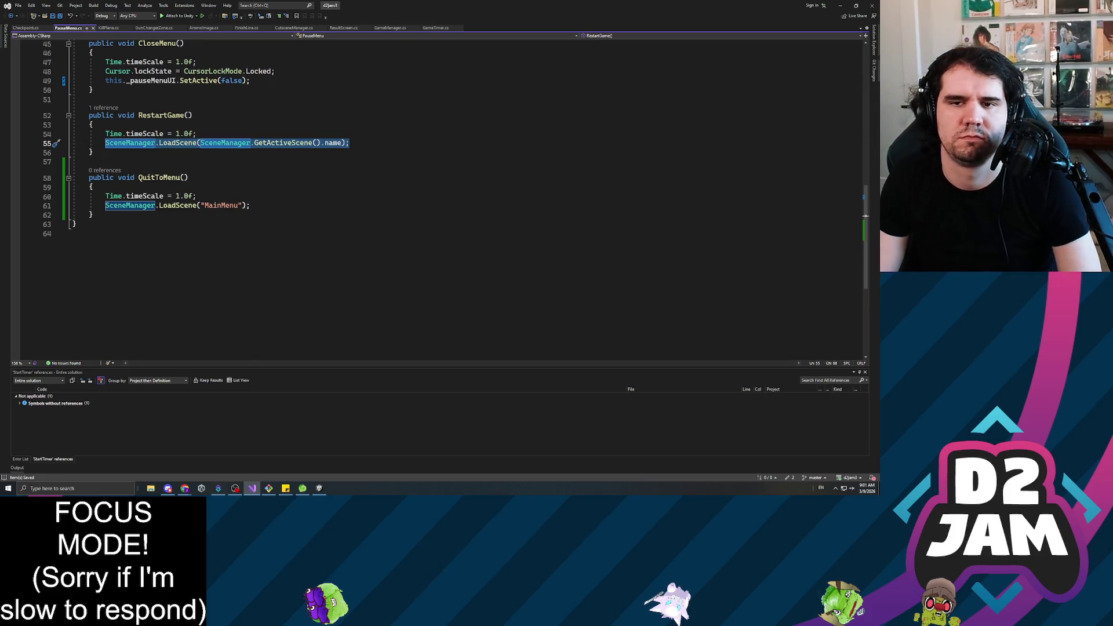
{"action": "key", "text": "Home"}
{"action": "type", "text": "SceneLoader.Lo"}
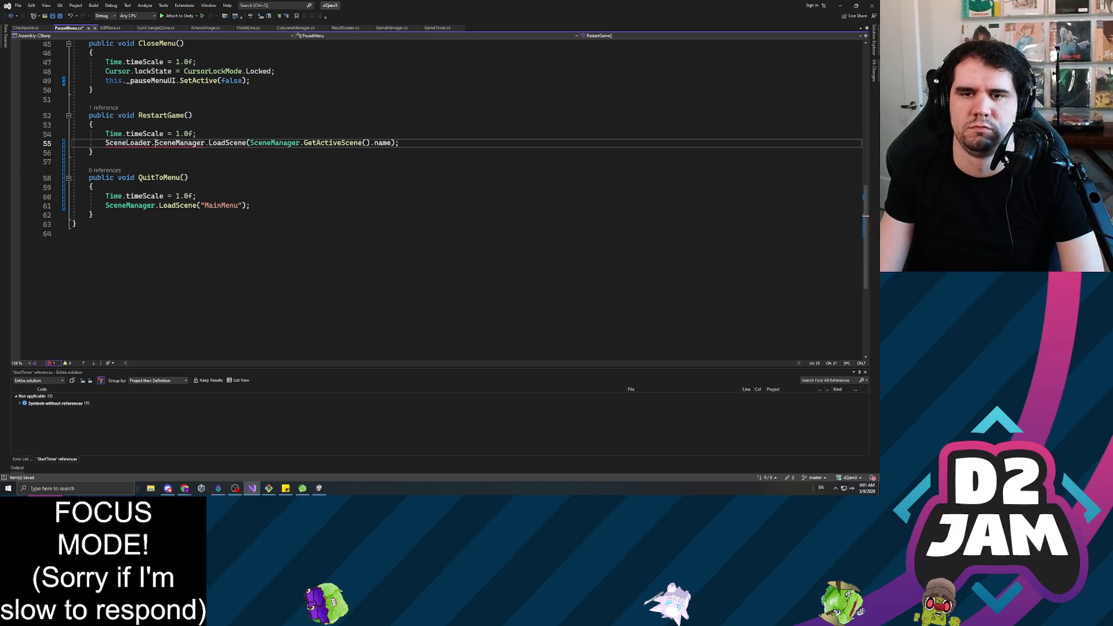
{"action": "type", "text": "adScene"}
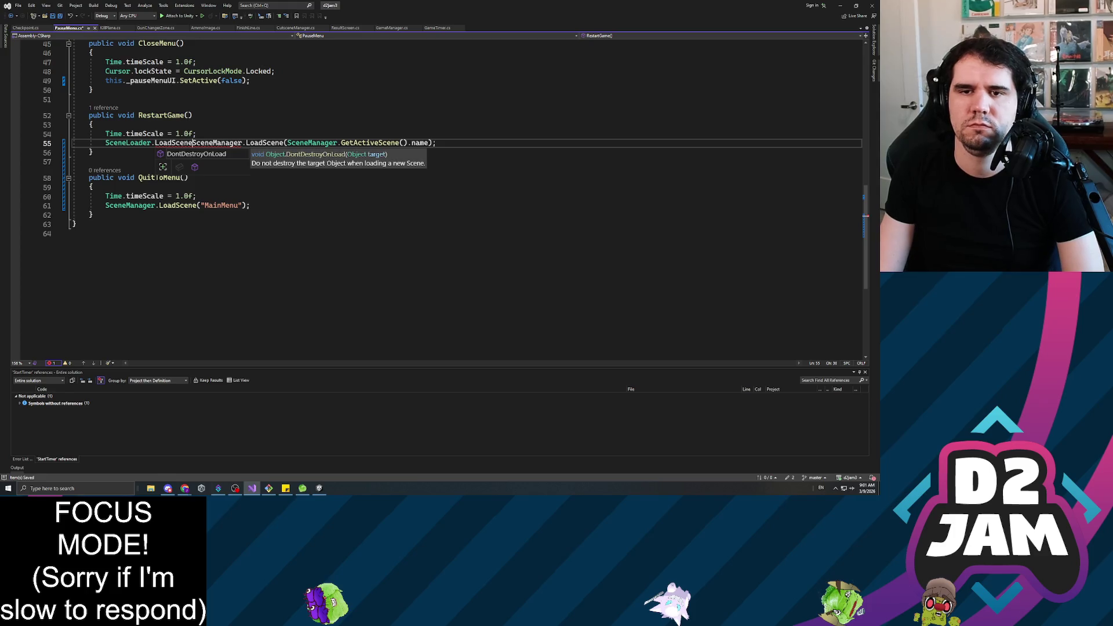
{"action": "key", "text": "BackSpace"}
{"action": "key", "text": "BackSpace"}
{"action": "key", "text": "BackSpace"}
{"action": "type", "text": "instance"}
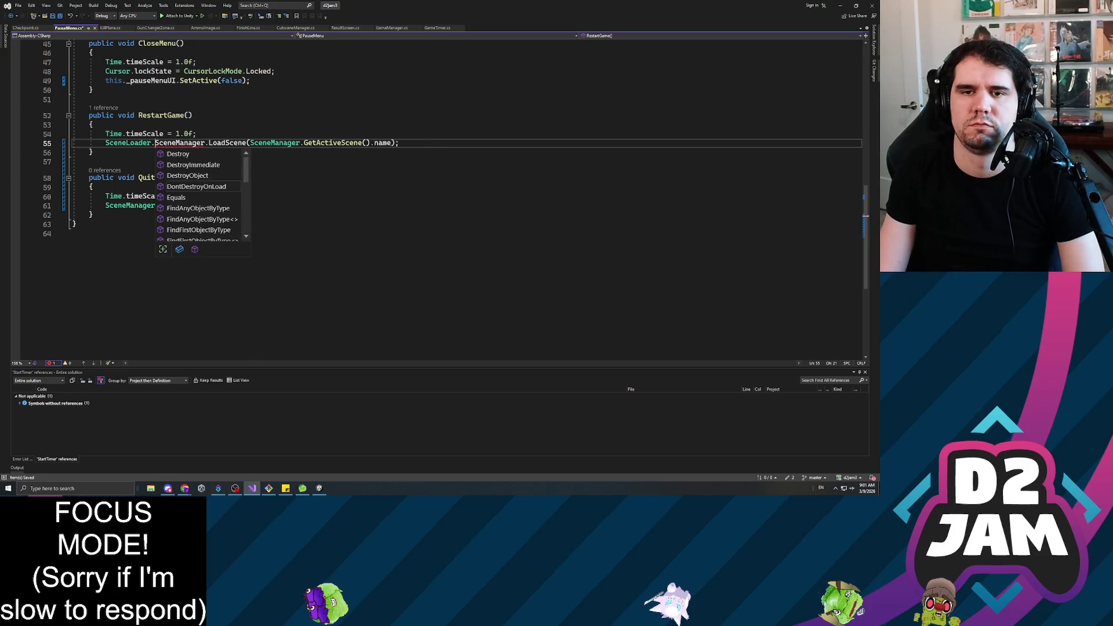
{"action": "type", "text": ".LoadScene"}
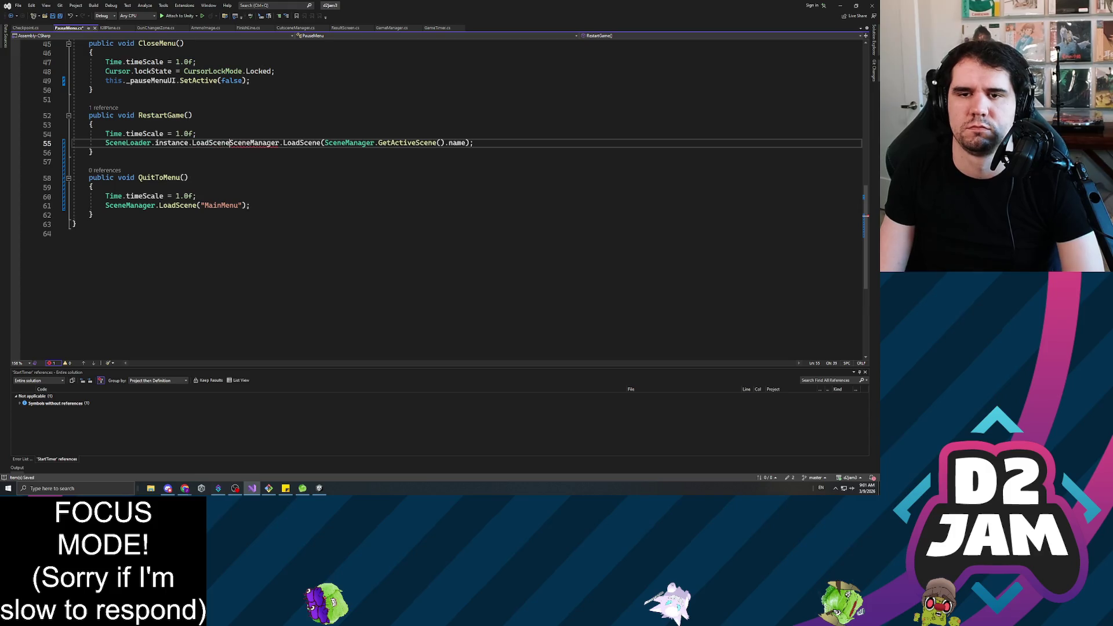
{"action": "key", "text": "shift+Right"}
{"action": "key", "text": "shift+Right"}
{"action": "key", "text": "shift+Right"}
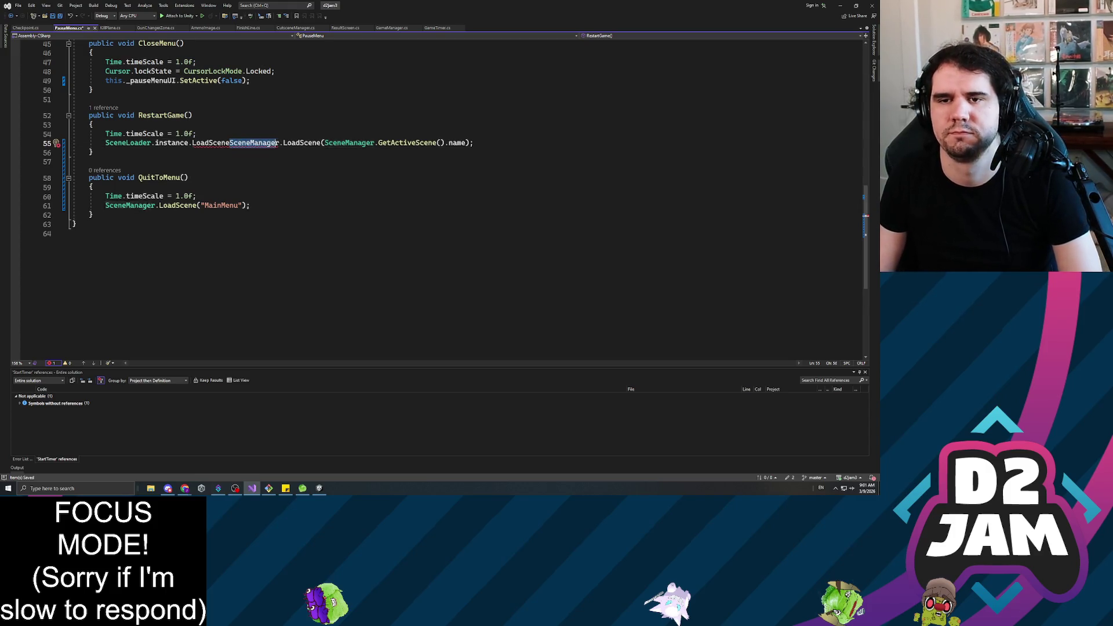
{"action": "key", "text": "BackSpace"}
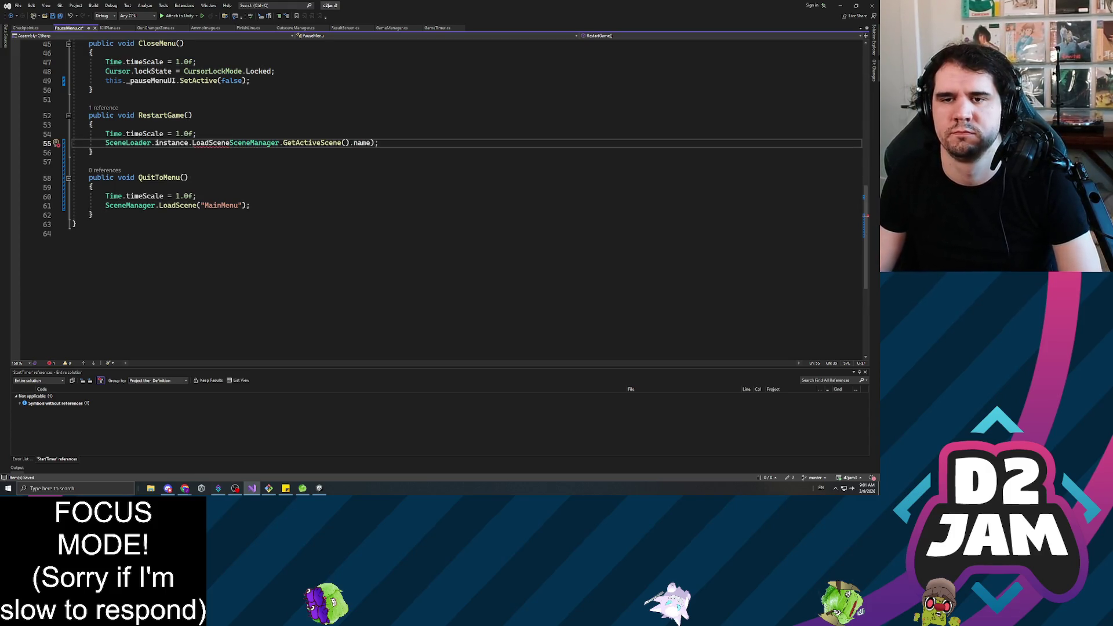
{"action": "type", "text": "("}
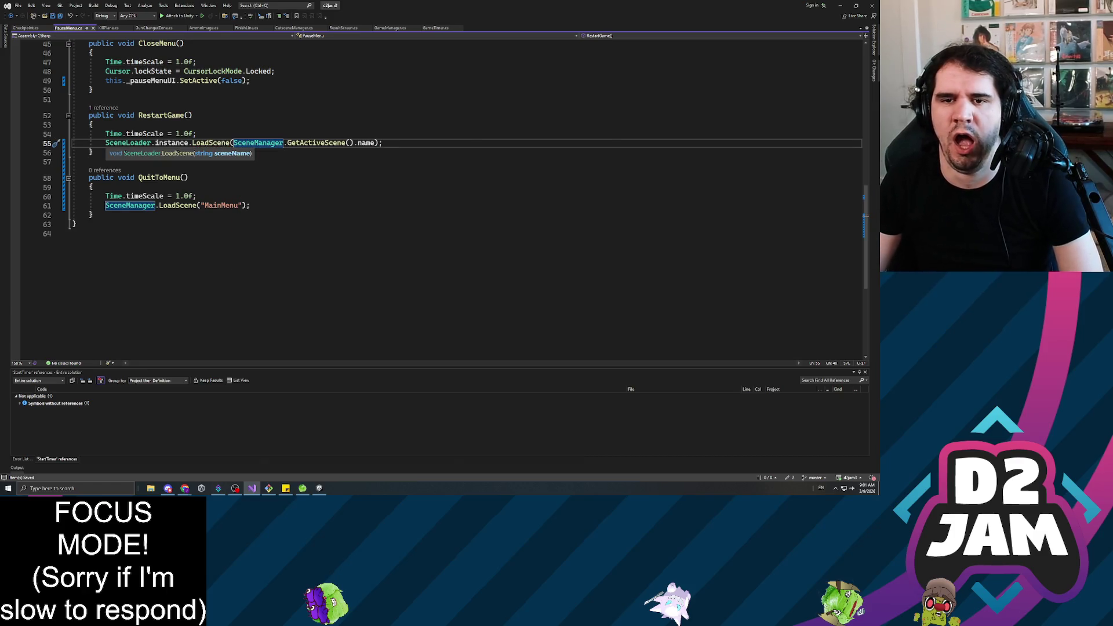
Change QuitToMenu's line 61 to SceneLoader.instance.LoadScene and save PauseMenu.cs.
{"action": "left_click", "coordinate": [107, 205]}
{"action": "key", "text": "shift+End"}
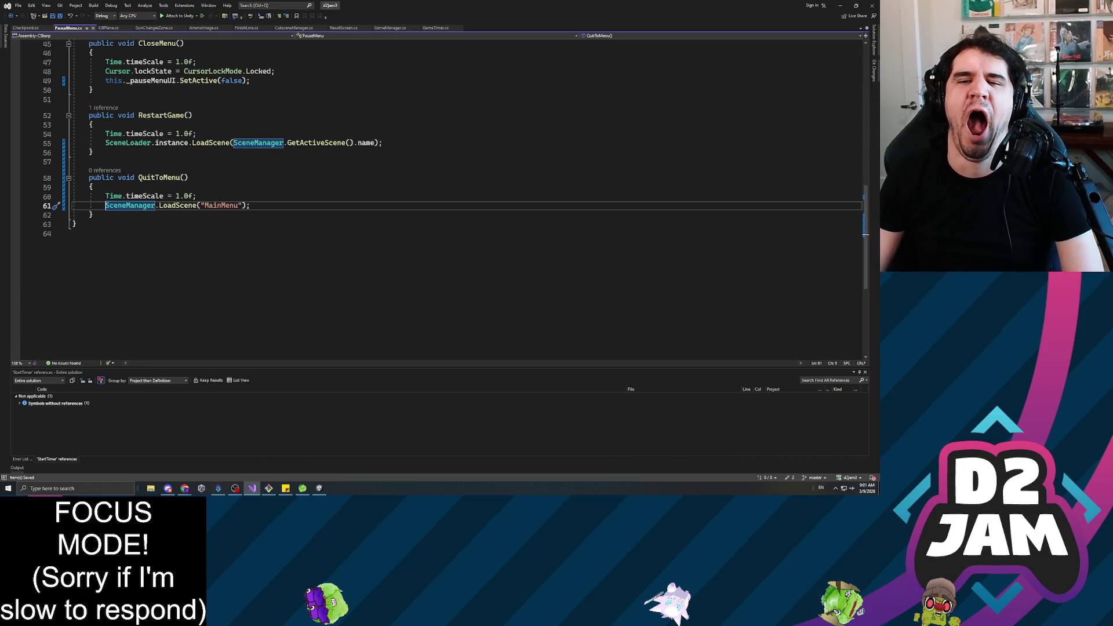
{"action": "type", "text": "Sc"}
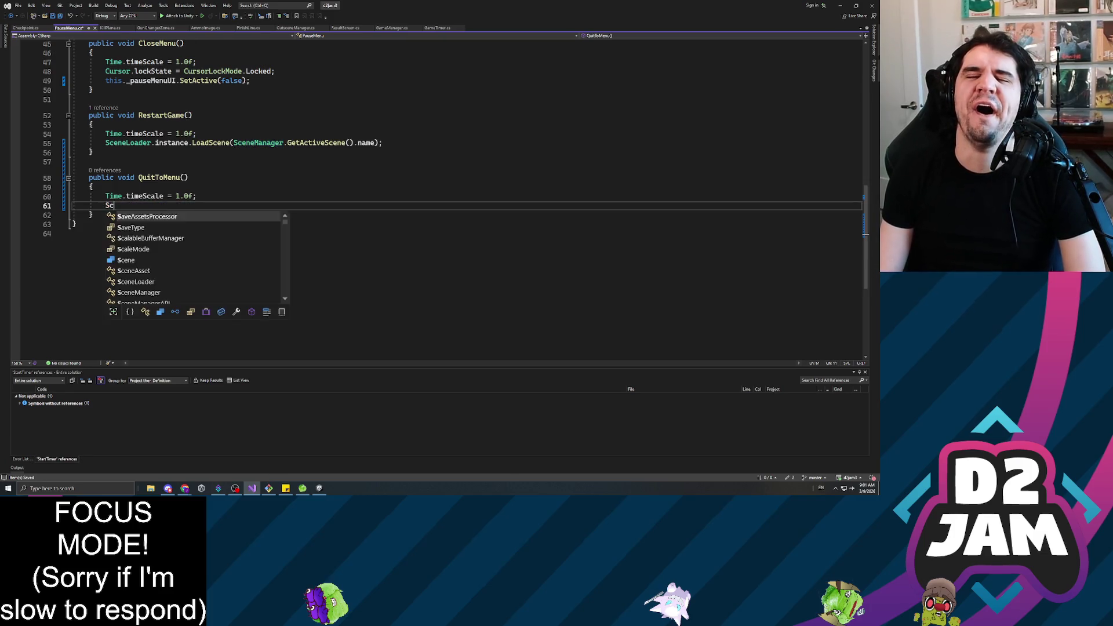
{"action": "type", "text": "eneLoader.instance.loads"}
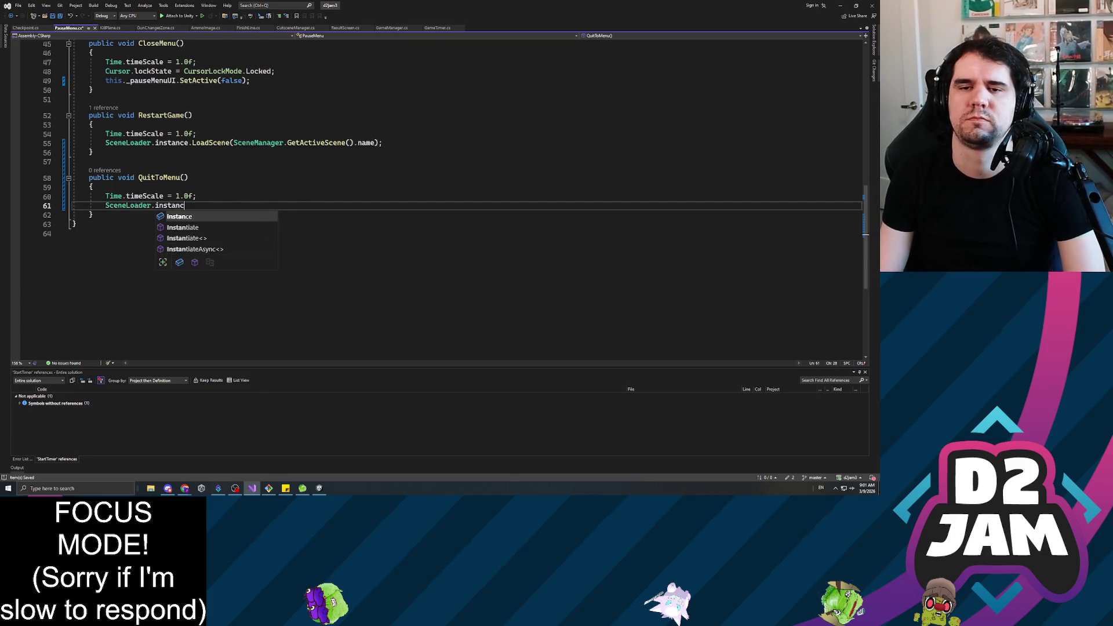
{"action": "key", "text": "Tab"}
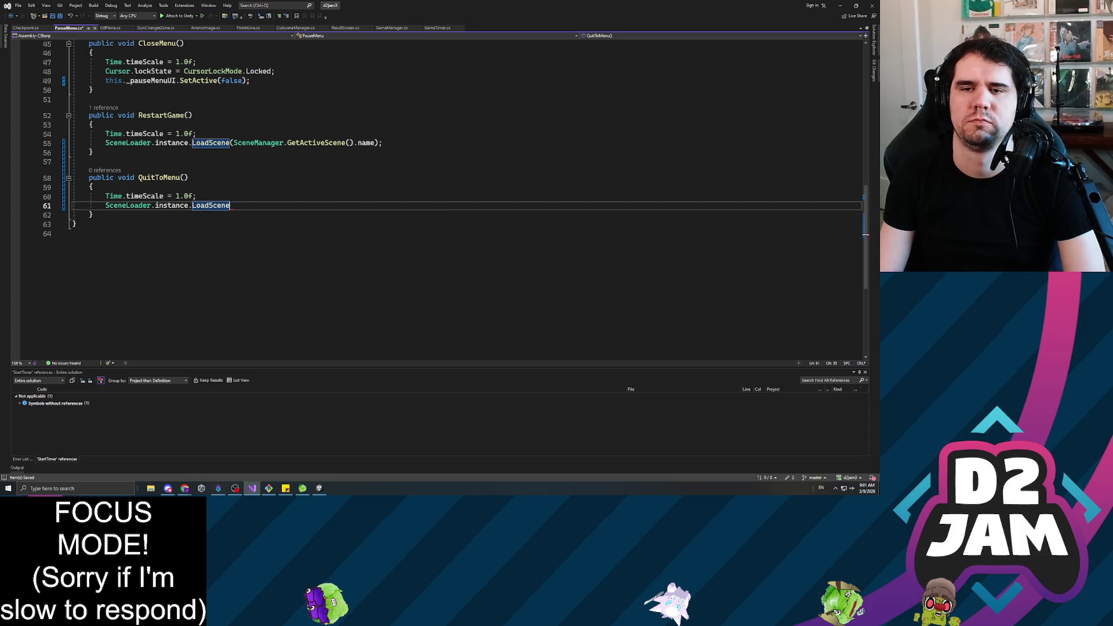
{"action": "type", "text": "(\"MainMenu"}
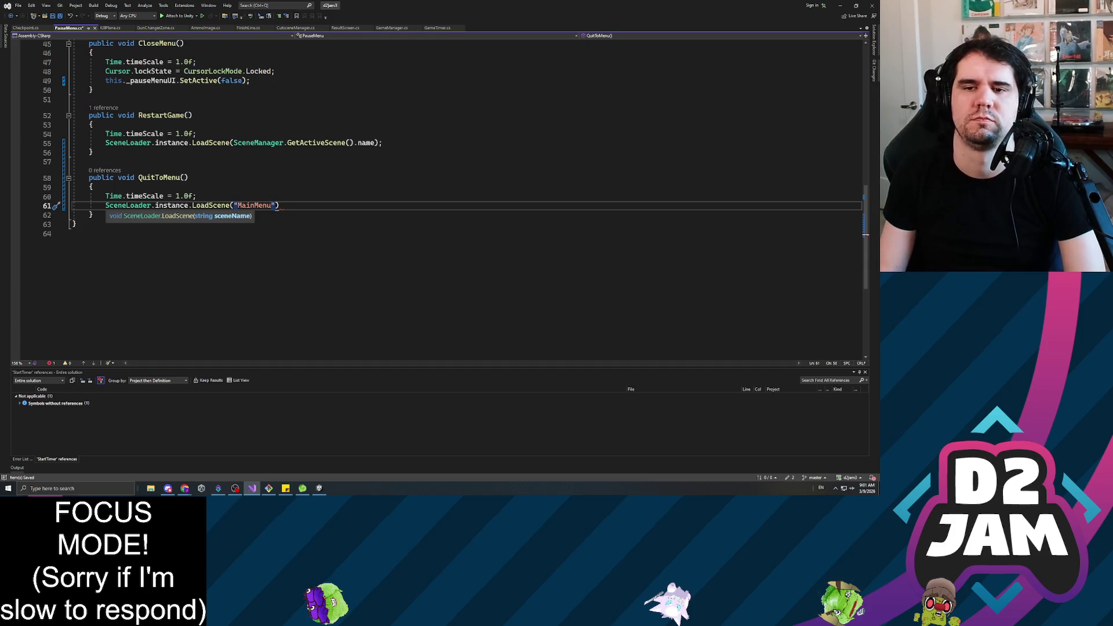
{"action": "type", "text": "\")"}
{"action": "key", "text": "ctrl+s"}
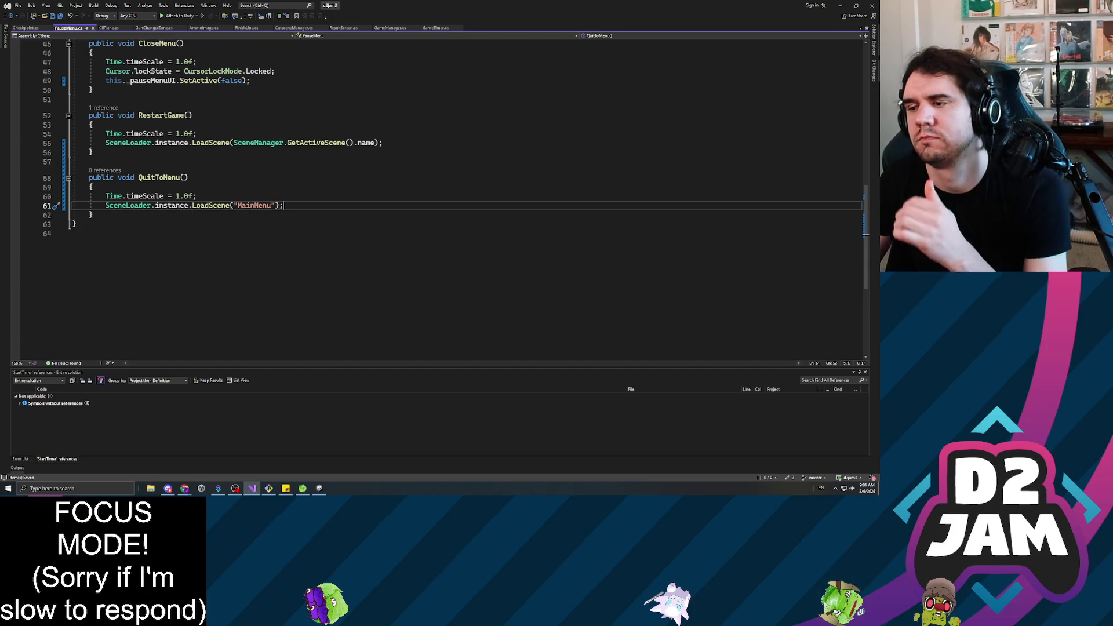
{"action": "left_click", "coordinate": [197, 134]}
Open MainScene from the Scenes folder and orbit the Scene view around its level.
{"action": "mouse_move", "coordinate": [770, 3]}
{"action": "left_mouse_down"}
{"action": "mouse_move", "coordinate": [247, 243]}
{"action": "mouse_move", "coordinate": [249, 47]}
{"action": "left_mouse_up"}
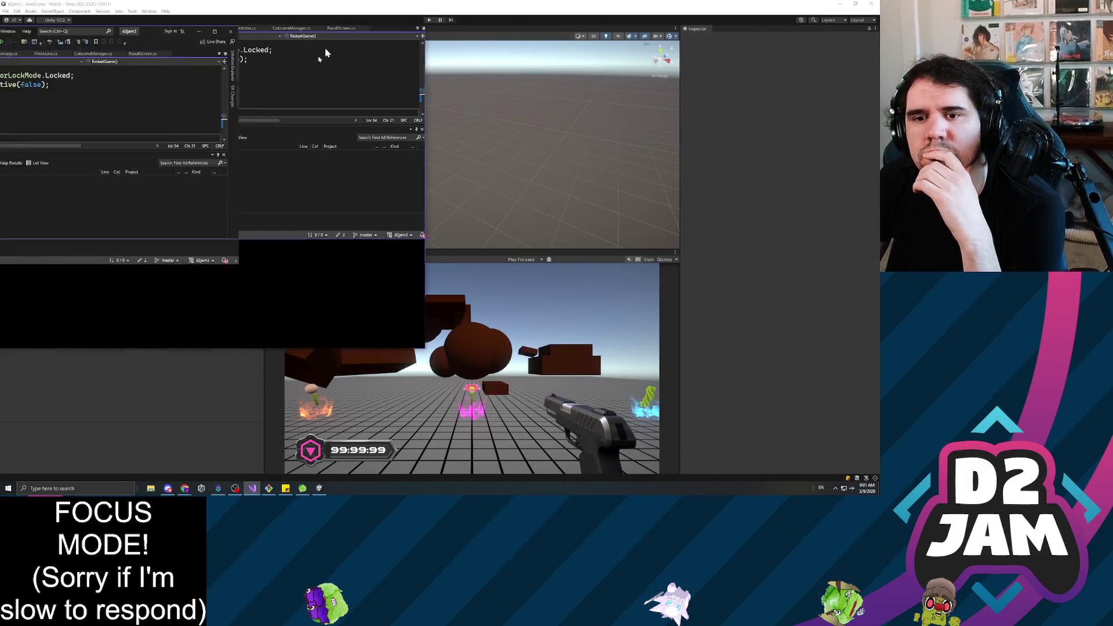
{"action": "scroll", "coordinate": [65, 197], "scroll_direction": "down", "scroll_amount": 5}
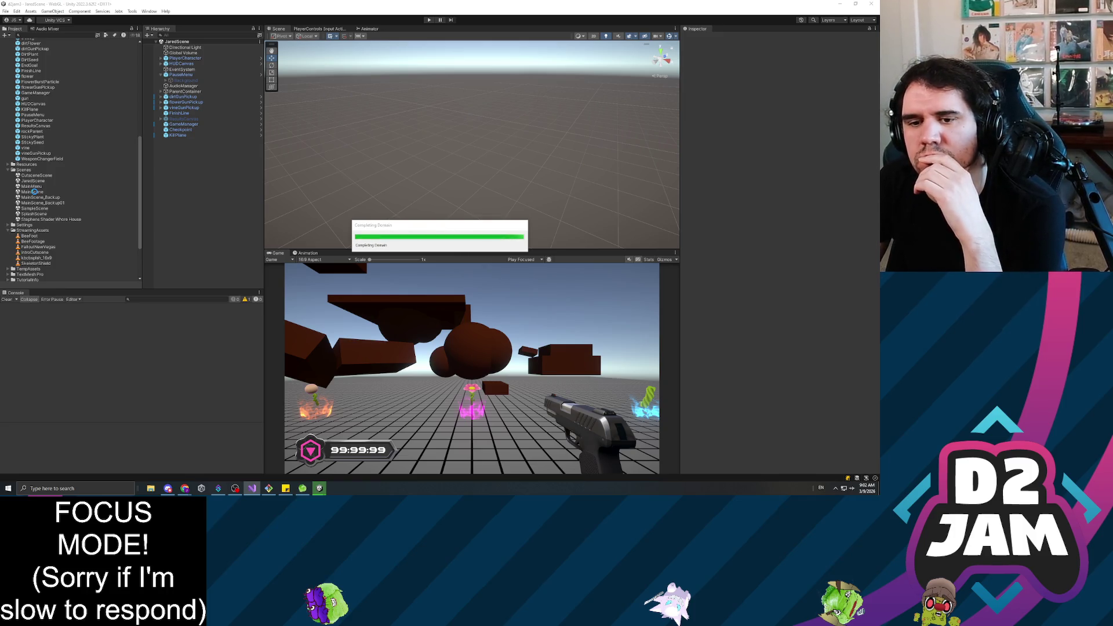
{"action": "left_click", "coordinate": [33, 192]}
{"action": "double_click", "coordinate": [33, 192]}
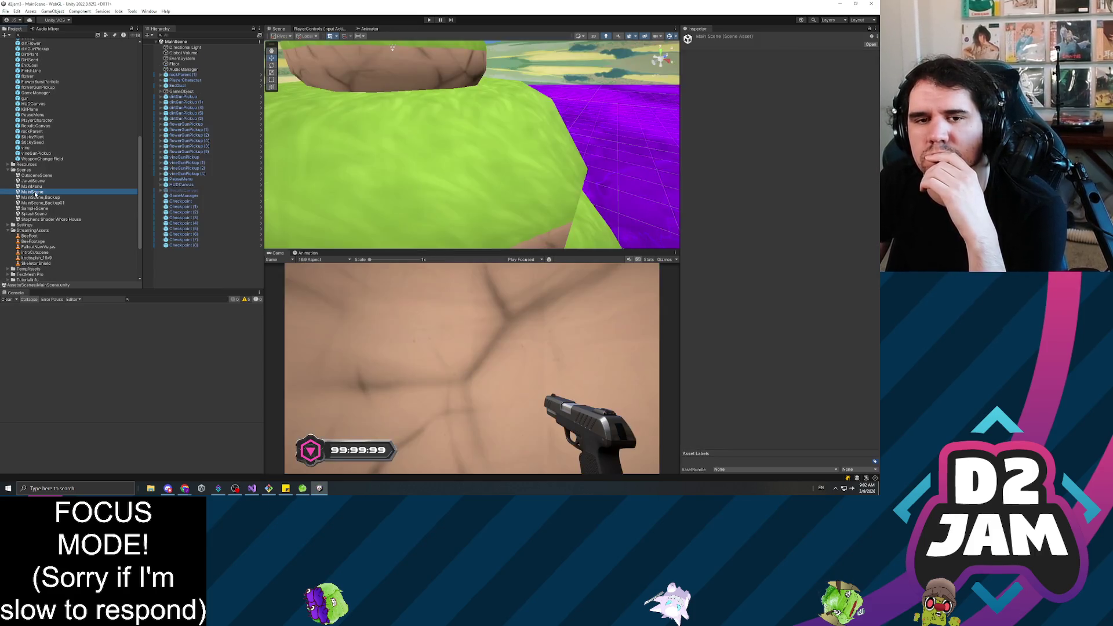
{"action": "mouse_move", "coordinate": [501, 147]}
{"action": "left_mouse_down"}
{"action": "mouse_move", "coordinate": [503, 100]}
{"action": "mouse_move", "coordinate": [308, 196]}
{"action": "left_mouse_up"}
{"action": "mouse_move", "coordinate": [267, 210]}
{"action": "left_mouse_down"}
{"action": "mouse_move", "coordinate": [276, 179]}
{"action": "mouse_move", "coordinate": [737, 179]}
{"action": "mouse_move", "coordinate": [730, 111]}
{"action": "mouse_move", "coordinate": [715, 126]}
{"action": "mouse_move", "coordinate": [501, 158]}
{"action": "mouse_move", "coordinate": [507, 142]}
{"action": "mouse_move", "coordinate": [510, 162]}
{"action": "left_mouse_up"}
{"action": "left_click", "coordinate": [174, 279]}
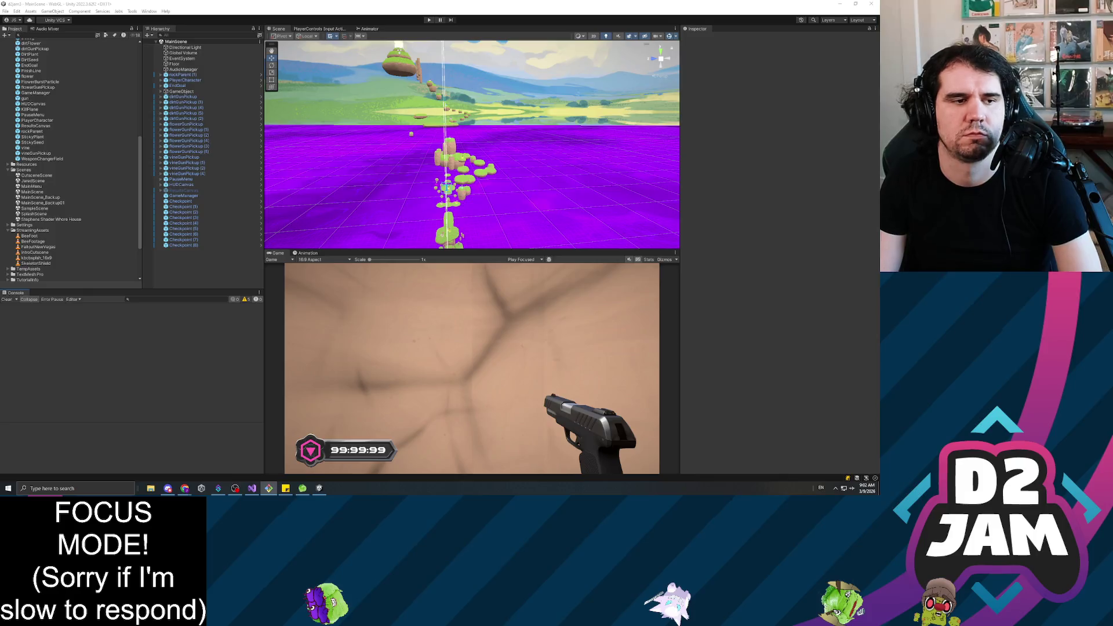